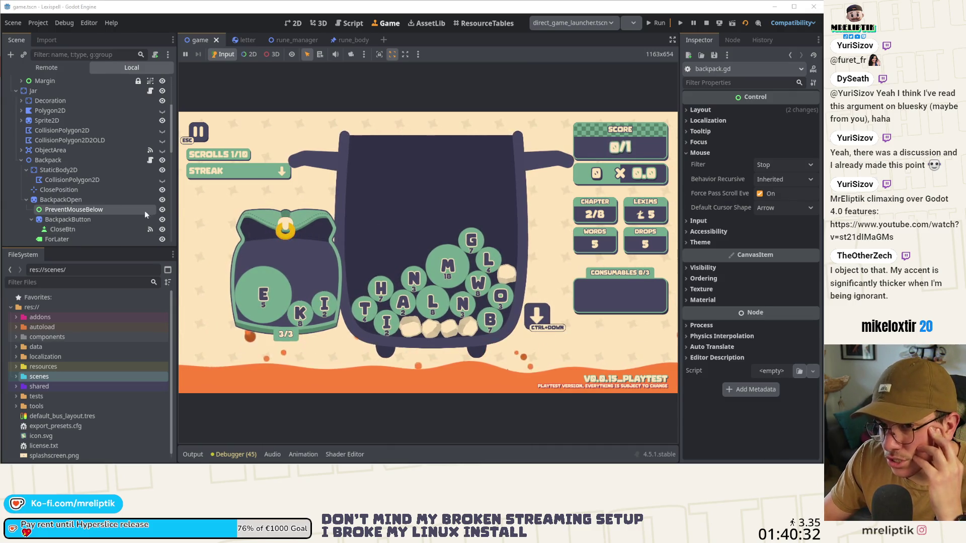
Inspect the BackpackOpen node and read backpack.gd's letter reparenting and tray-closing code.
click(65, 201)
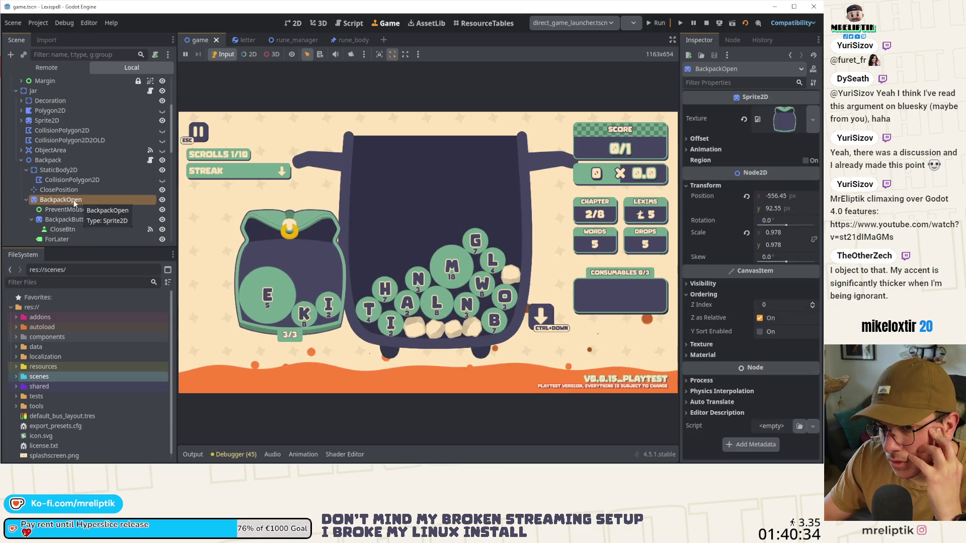
click(150, 160)
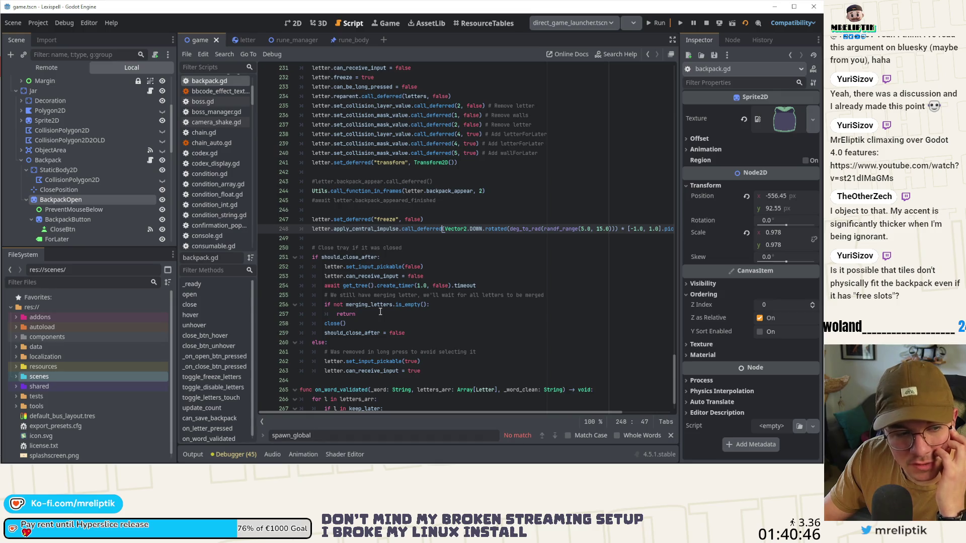
click(386, 23)
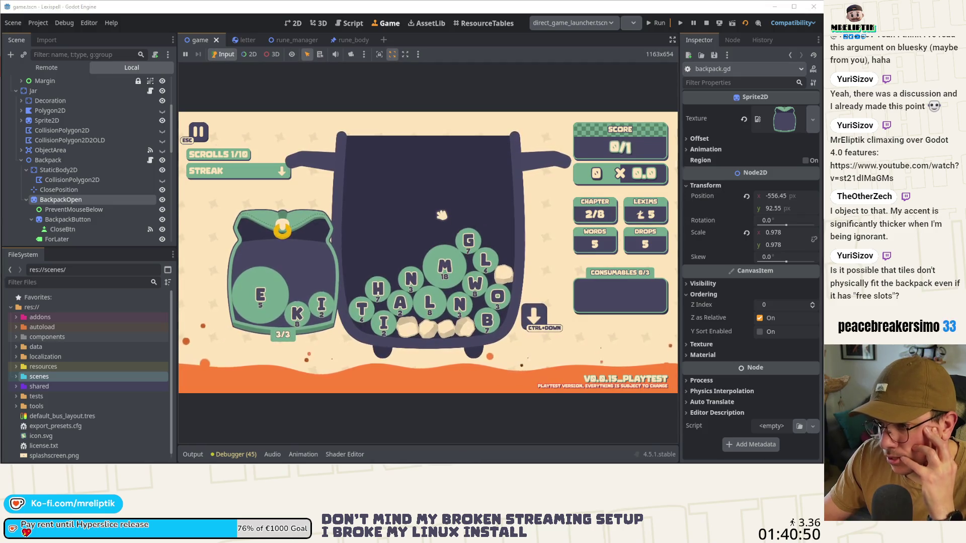
Spawn a $ letter tile with the dev console command 'er $'.
key(grave)
text(er $)
key(Return)
key(grave)
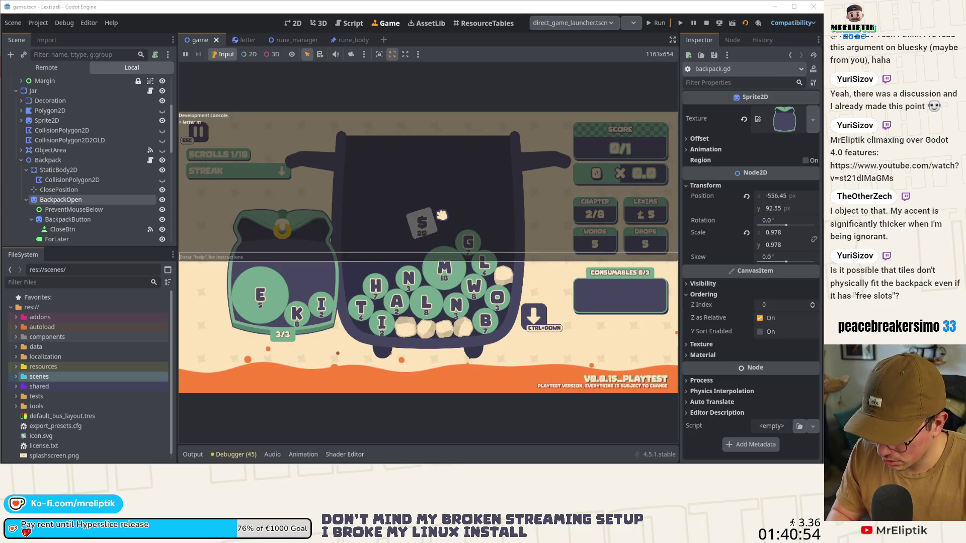
key(grave)
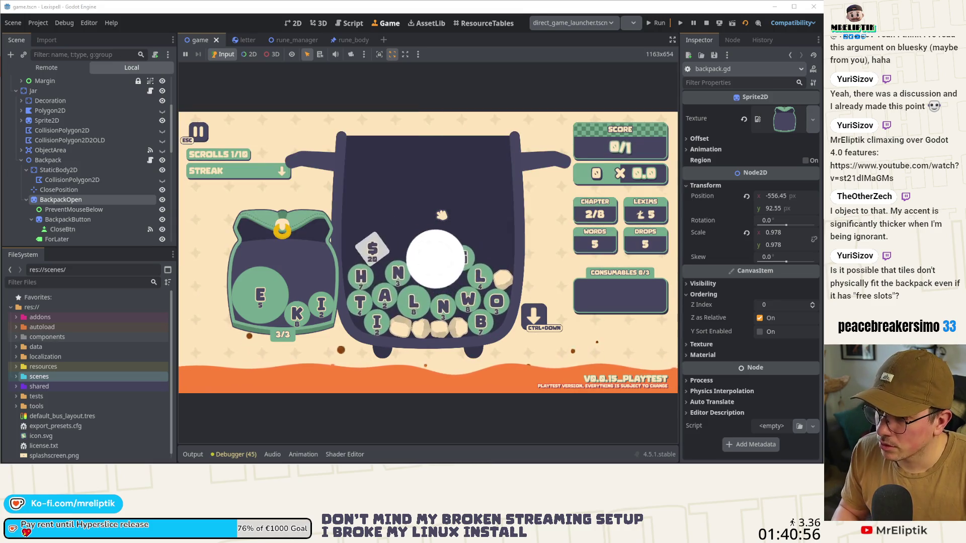
Spawn repeated M tiles from the console so they merge into one 36-point M.
key(grave)
key(Up)
key(Return)
key(grave)
key(Up)
key(Return)
key(grave)
key(grave)
key(Up)
key(Return)
key(grave)
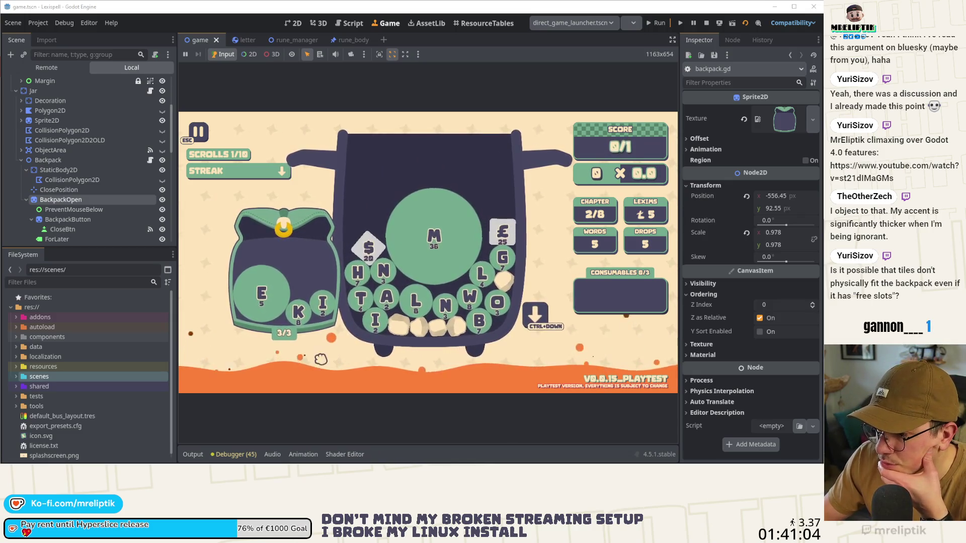
Pick the big M tile and repeatedly try saving it in the full backpack.
click(441, 245)
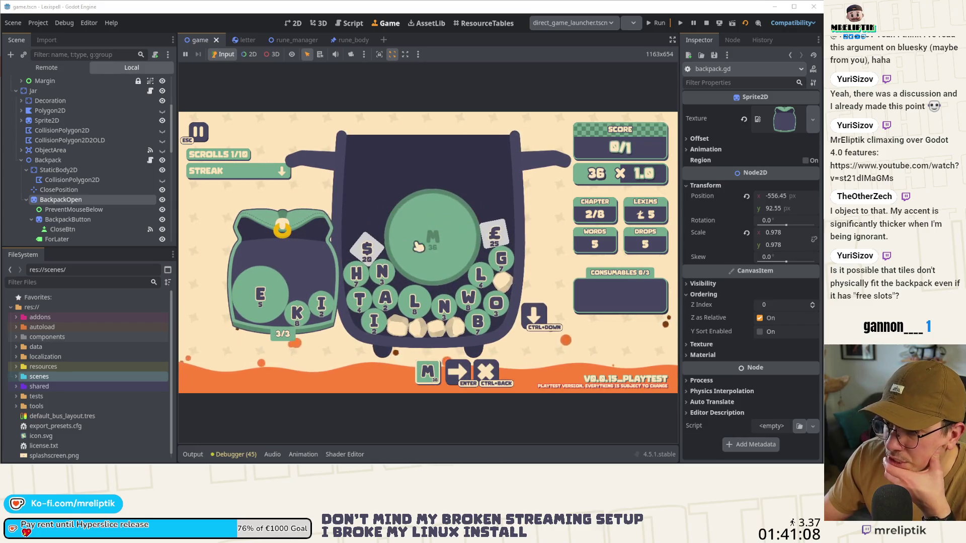
click(444, 240)
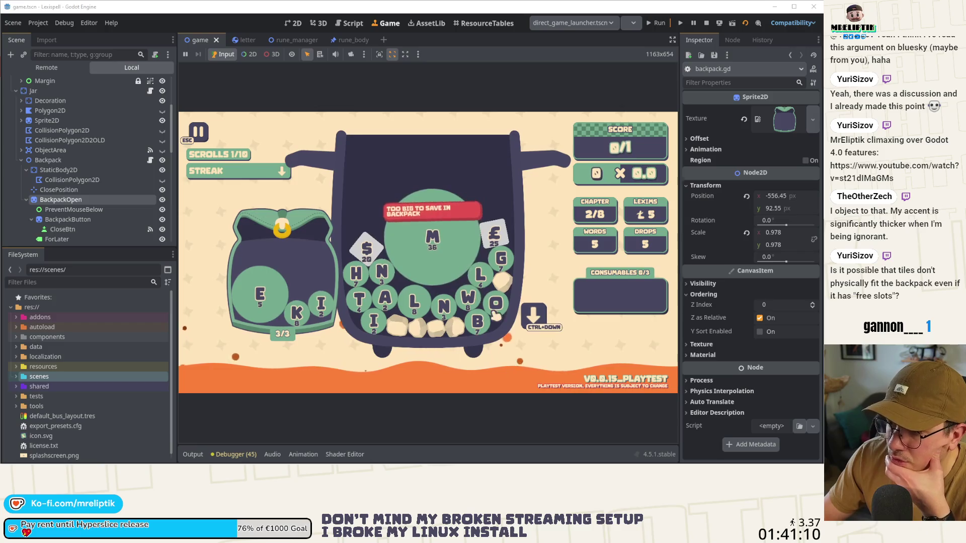
click(433, 254)
click(412, 260)
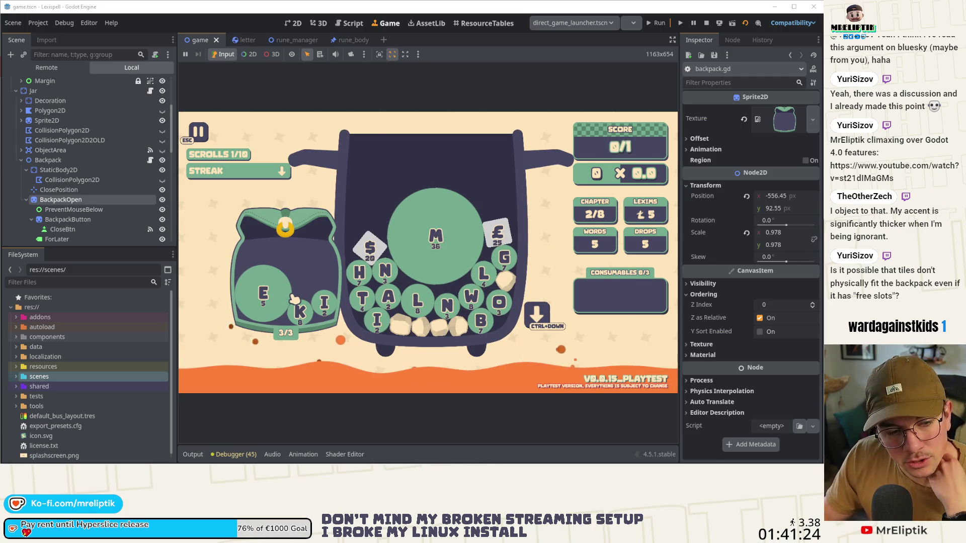
Drop more letters with Ctrl+Down and submit THICK for a 130/1 score.
key(ctrl+Down)
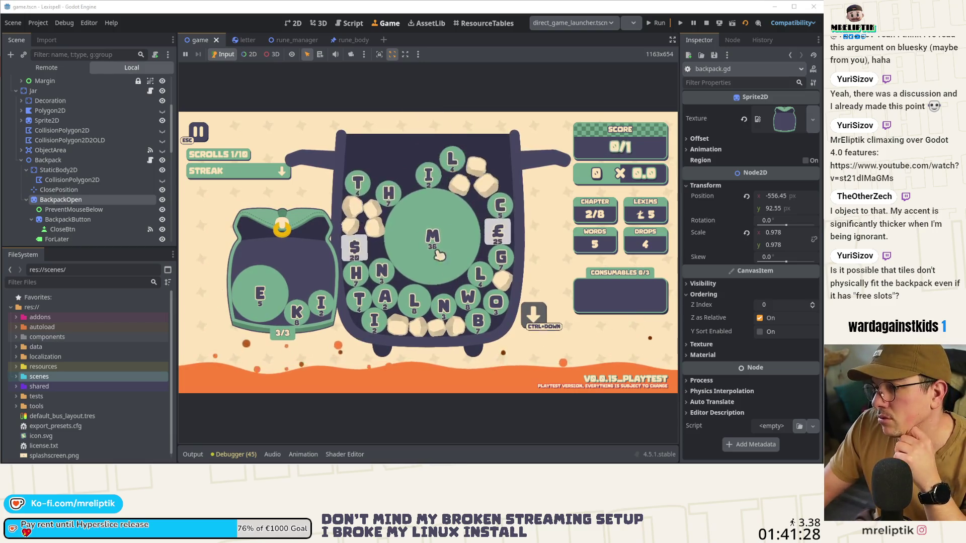
text(thick)
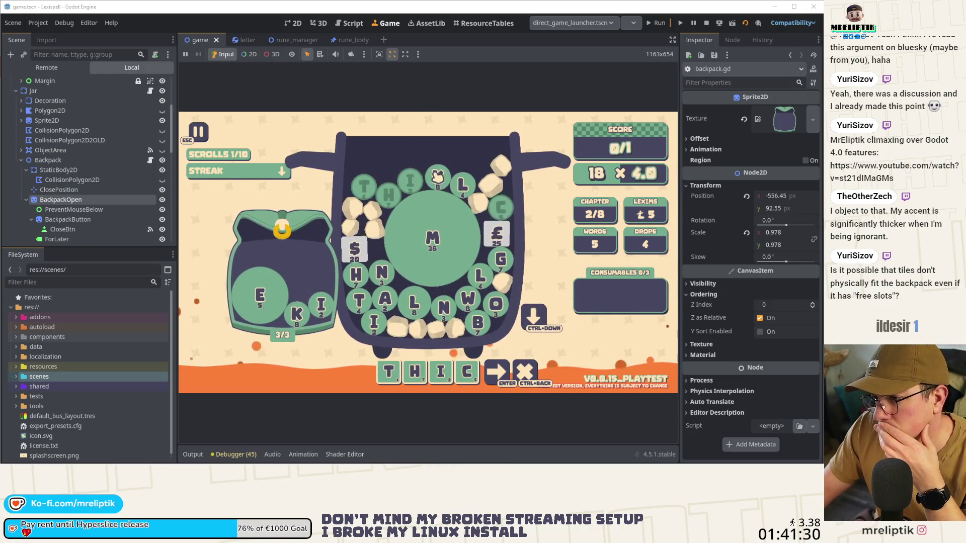
key(Return)
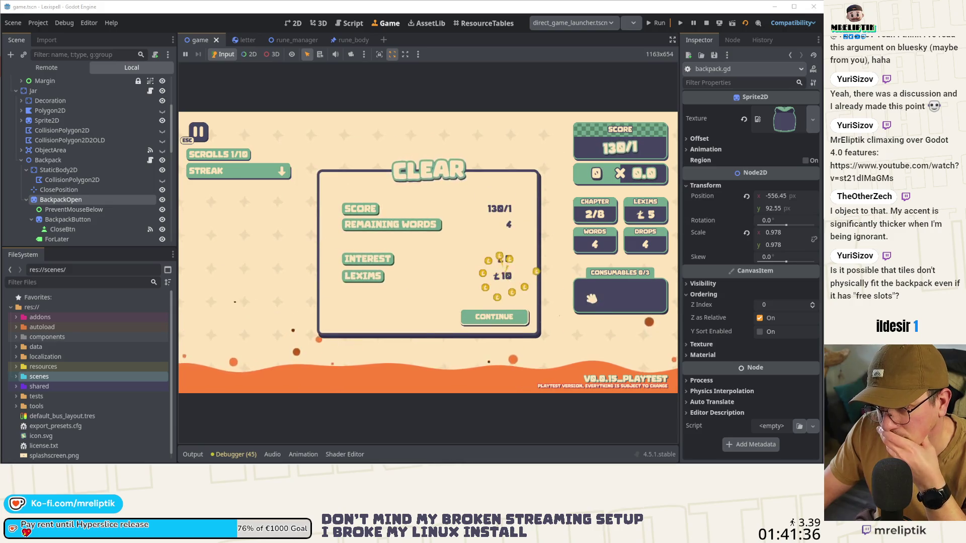
Buy the Exact Count scroll, VOWELAE rune and Pity scroll, then start chapter 3.
key(Return)
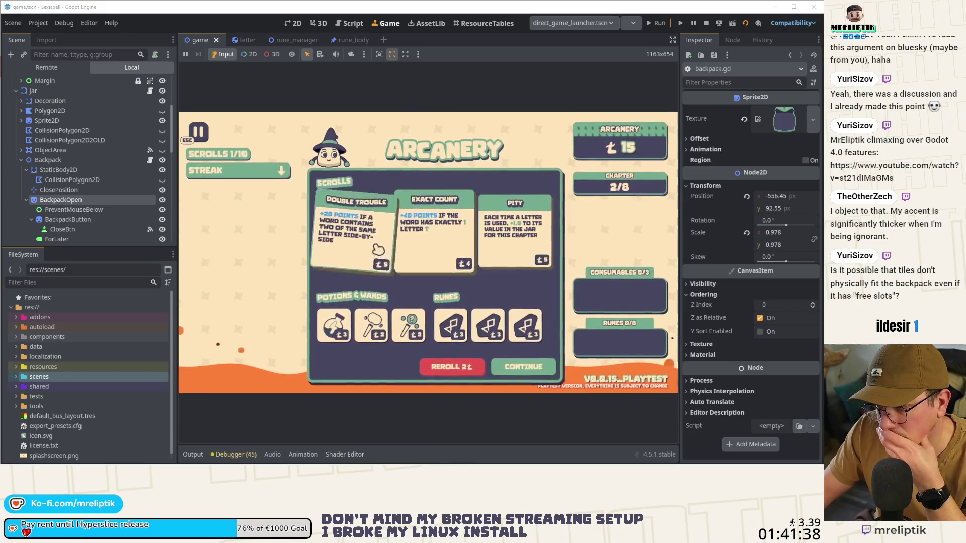
click(433, 237)
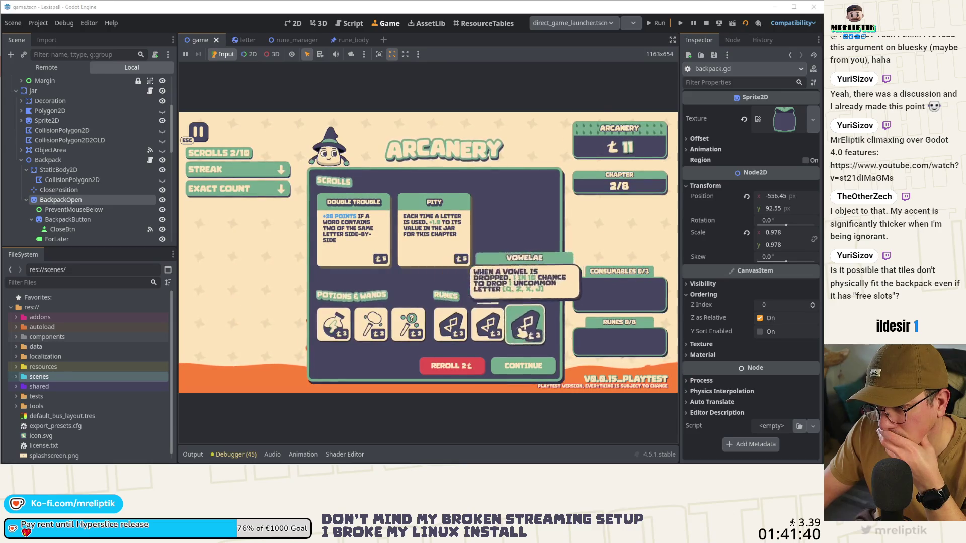
click(524, 333)
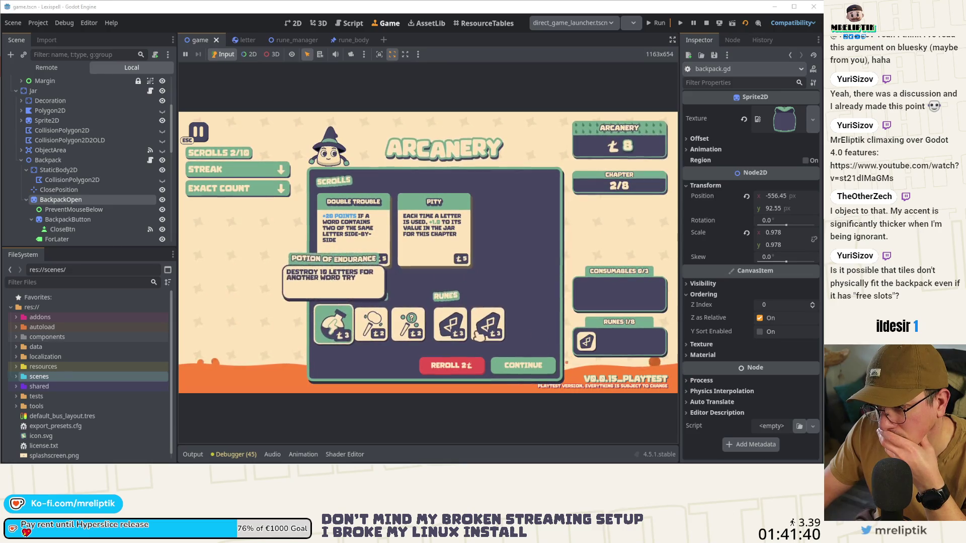
click(426, 211)
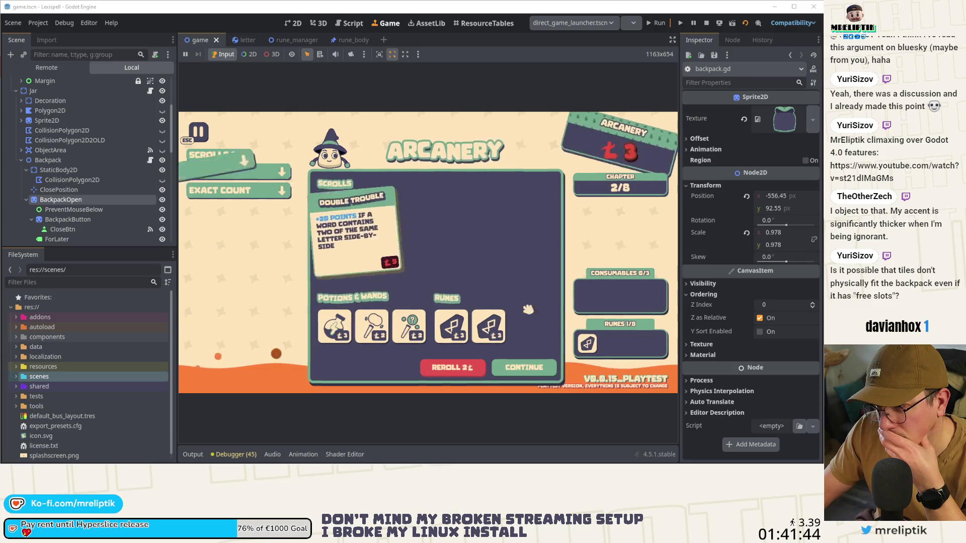
click(523, 367)
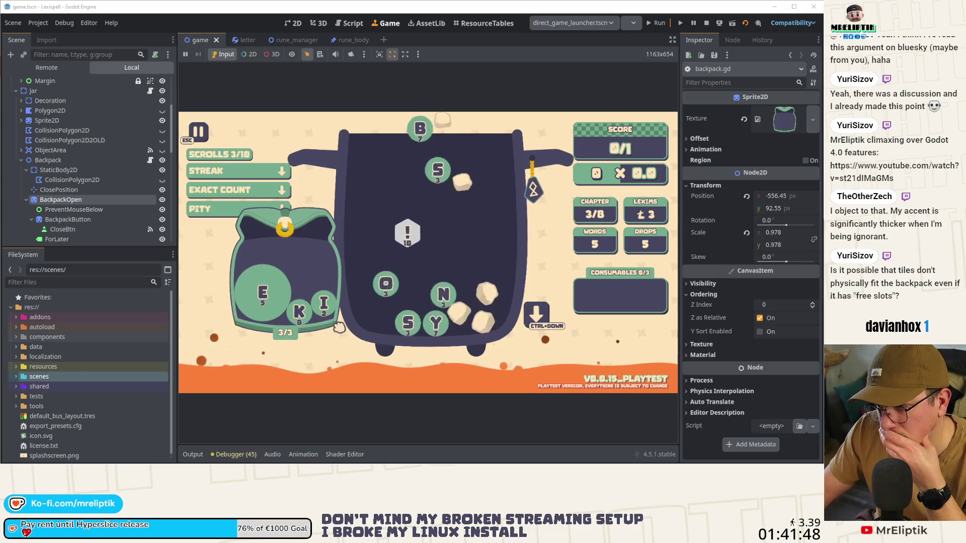
Submit a KITE word from the backpack letters (kie$!), continue to chapter 4, then stop the game.
text(ki)
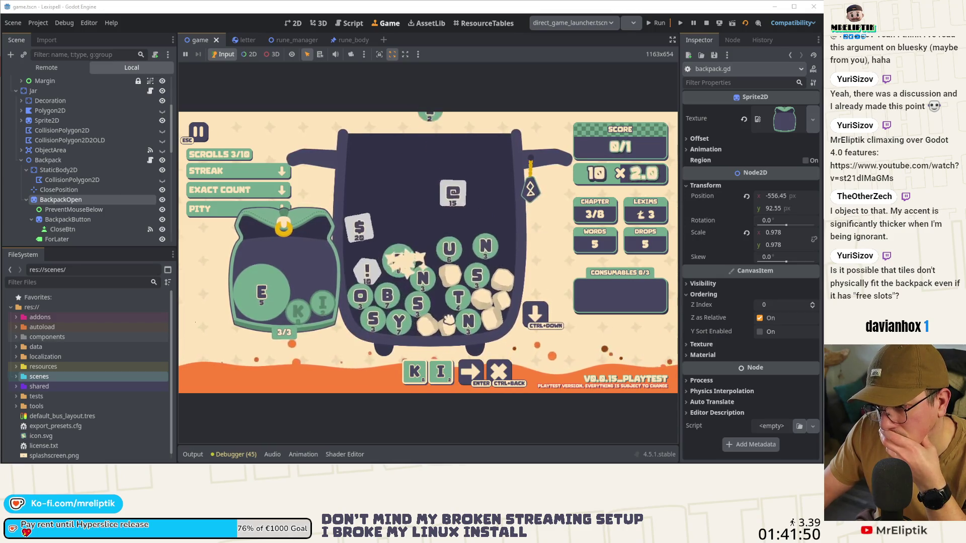
text(e$!)
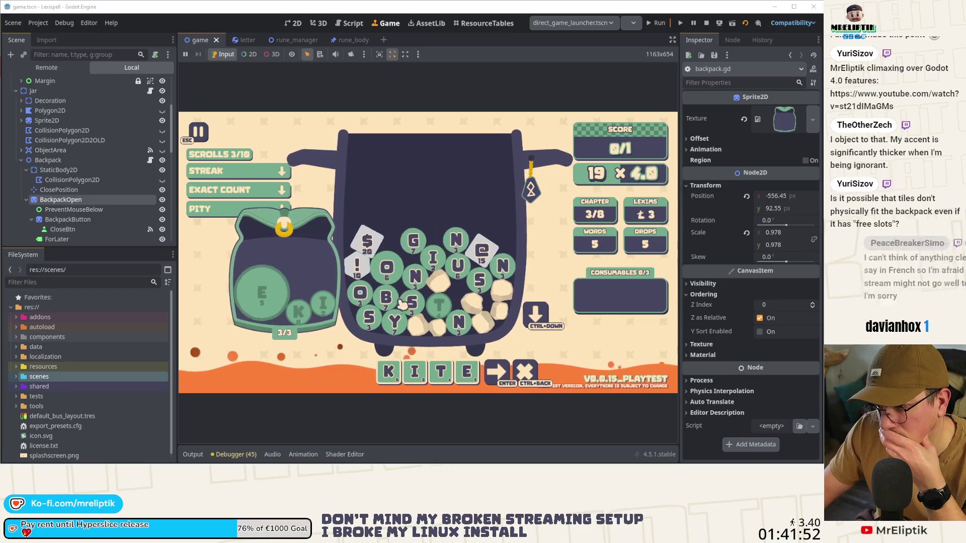
click(524, 375)
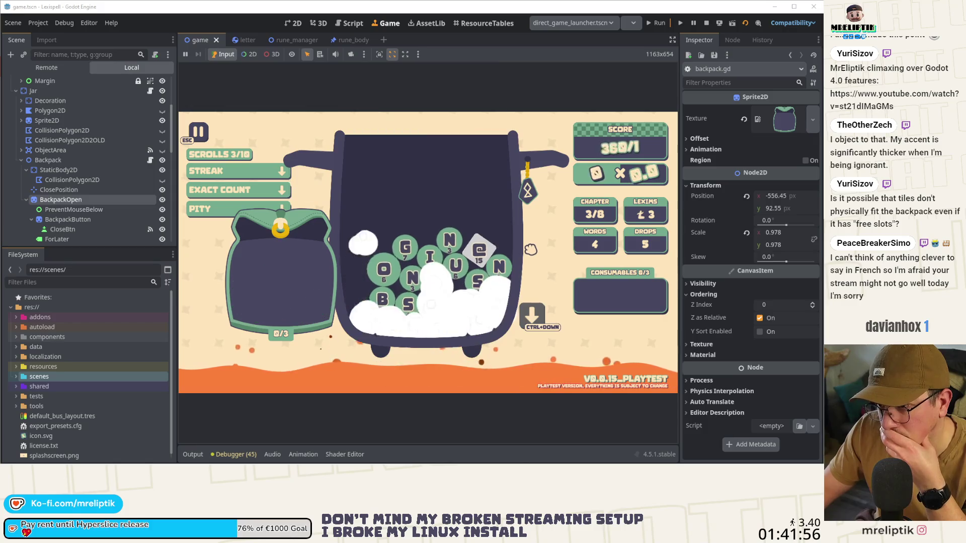
click(526, 318)
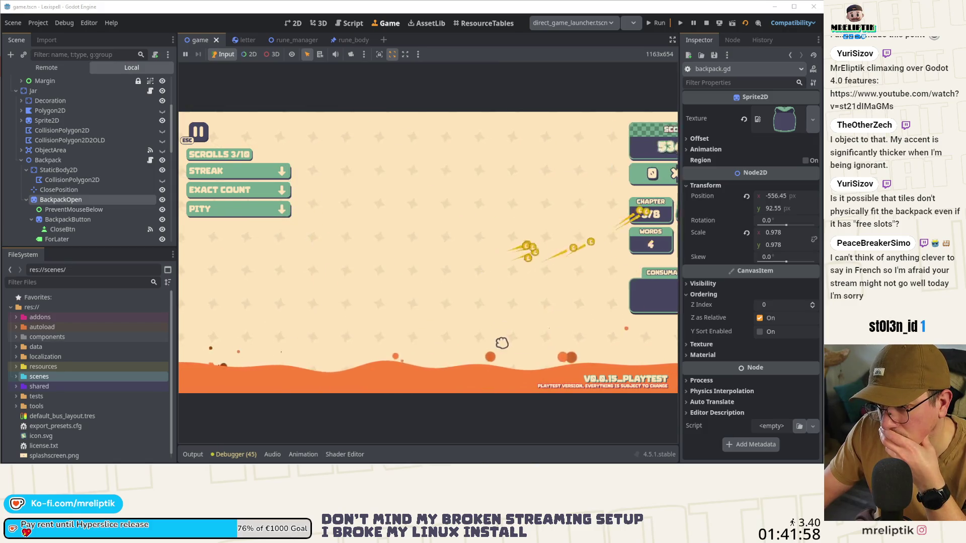
click(529, 373)
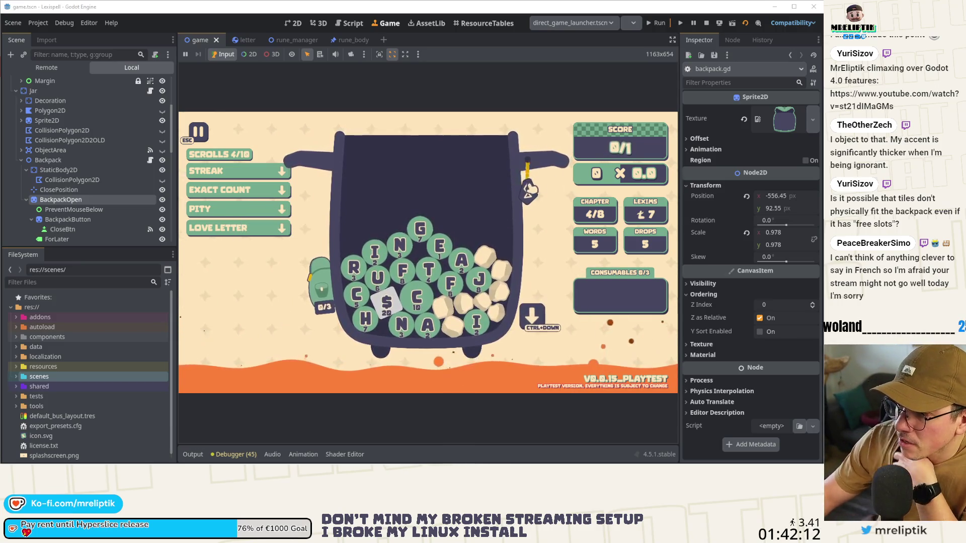
click(707, 25)
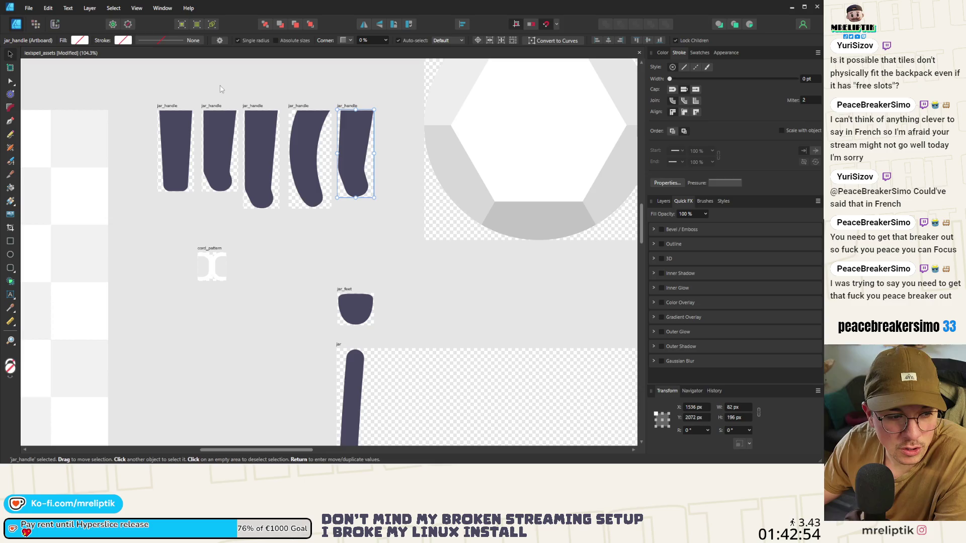
Minimize the lexispell_assets window to bring the Godot editor back.
click(792, 7)
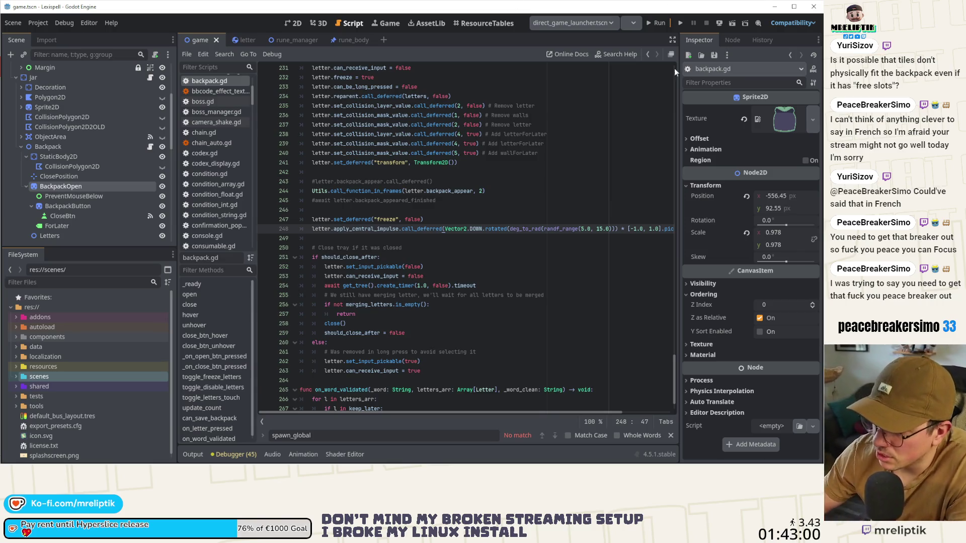
Check the should_close_after line, read the letter scene's backpack_disappear, then show game.gd.
click(425, 258)
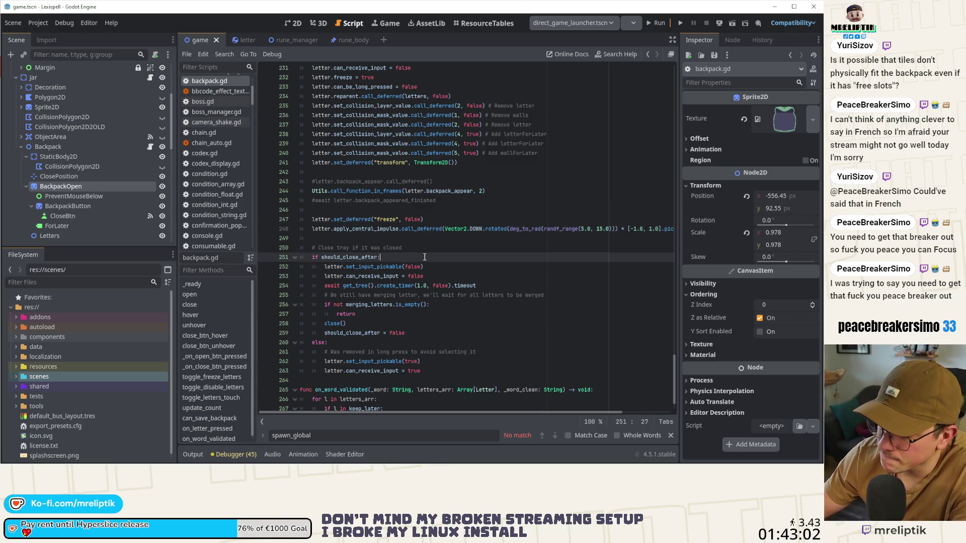
mouse_move(313, 38)
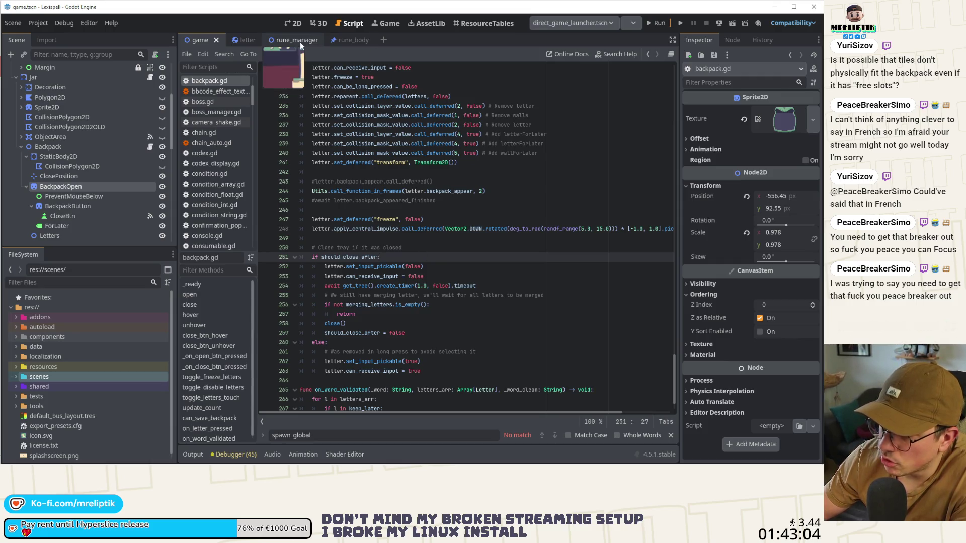
click(246, 41)
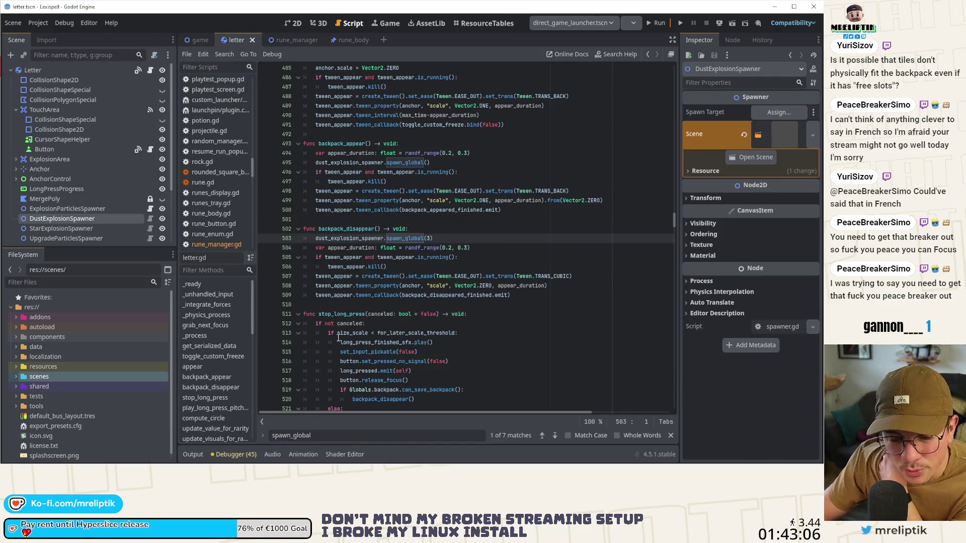
mouse_move(338, 338)
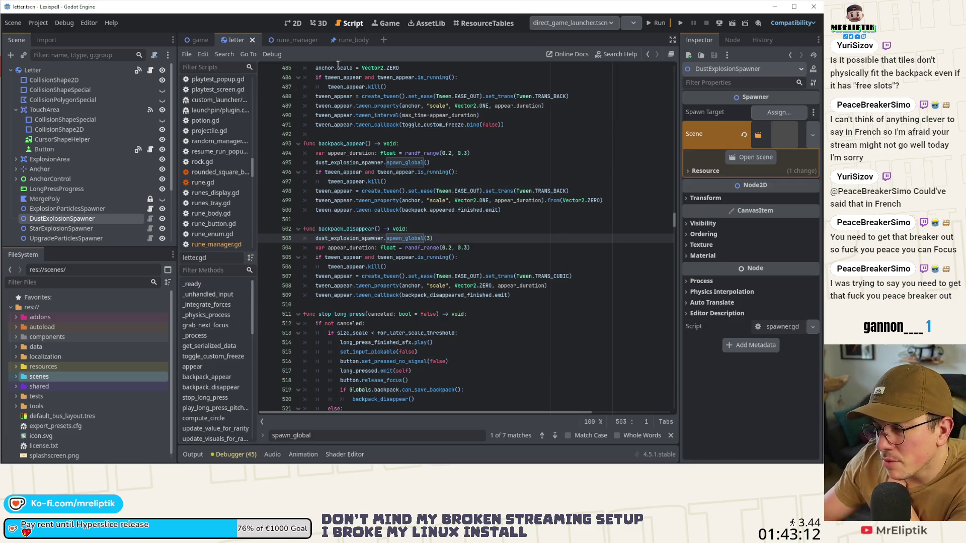
mouse_move(188, 40)
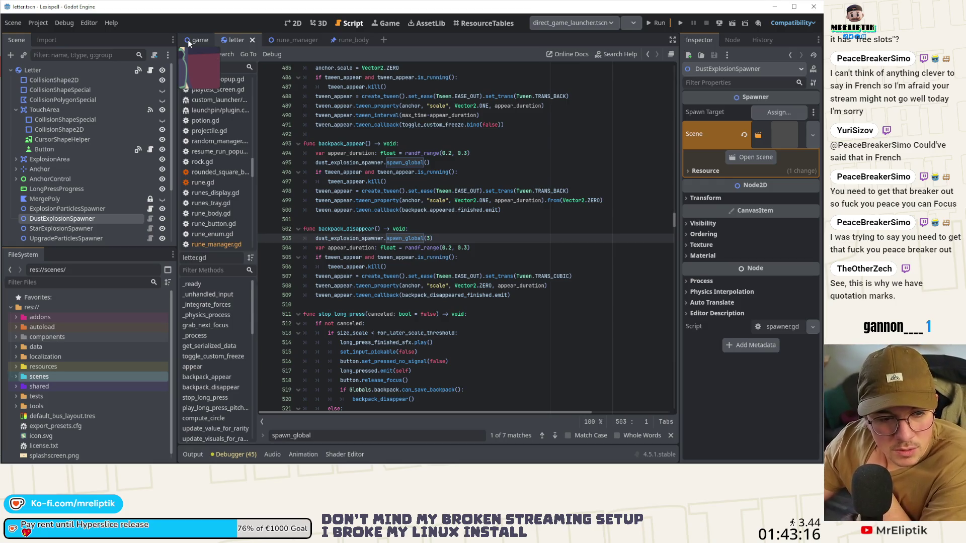
click(189, 40)
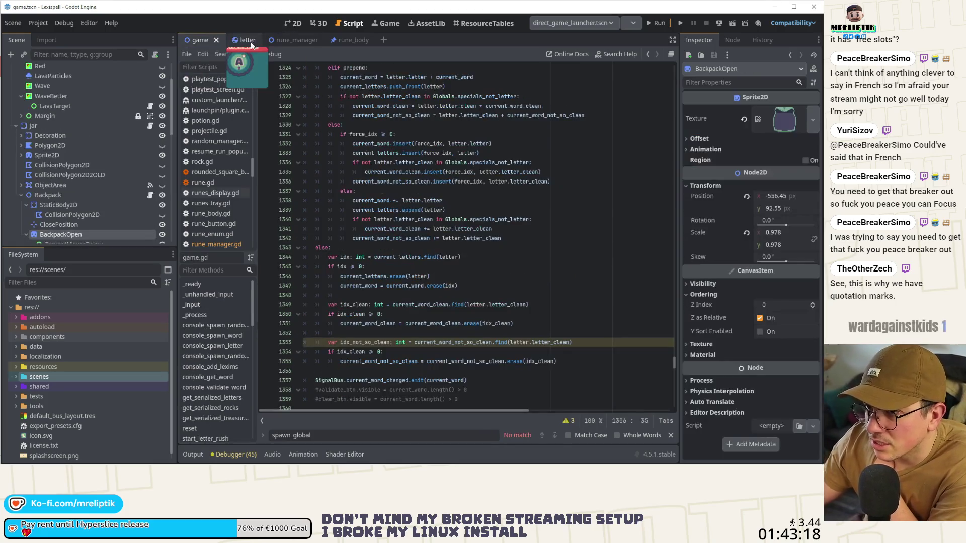
Examine the backpack layout in 2D, inspect its Letters node, and open the letter scene.
click(291, 24)
scroll(393, 225, down, 3)
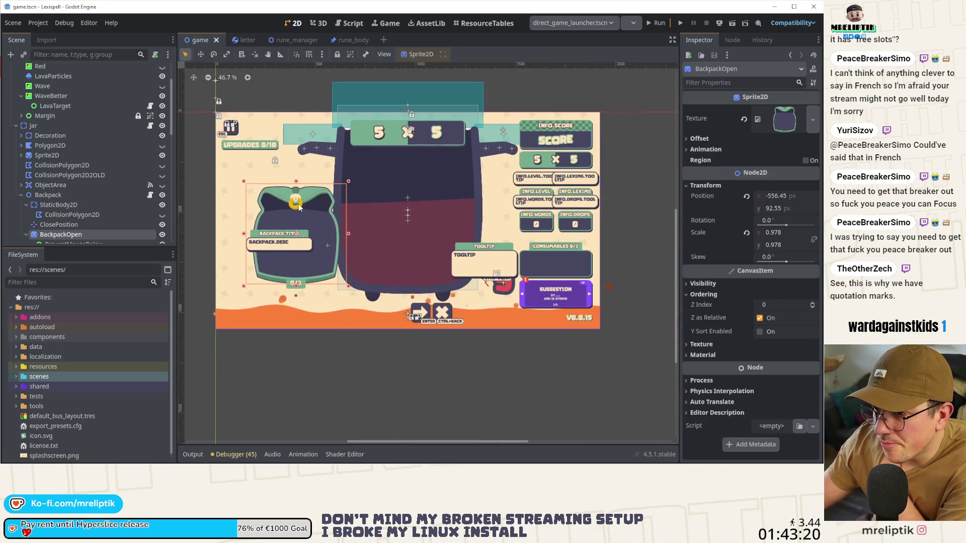
scroll(310, 202, up, 1)
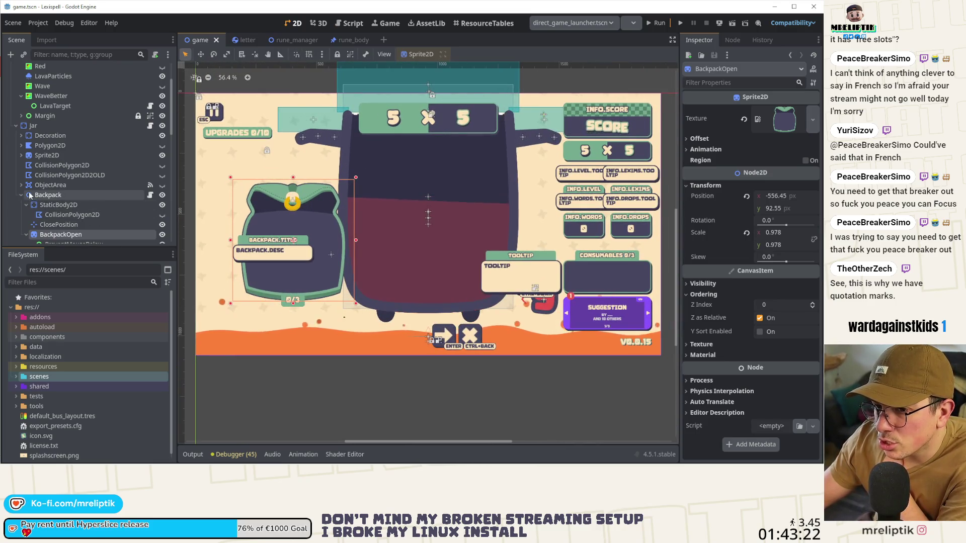
scroll(75, 196, down, 2)
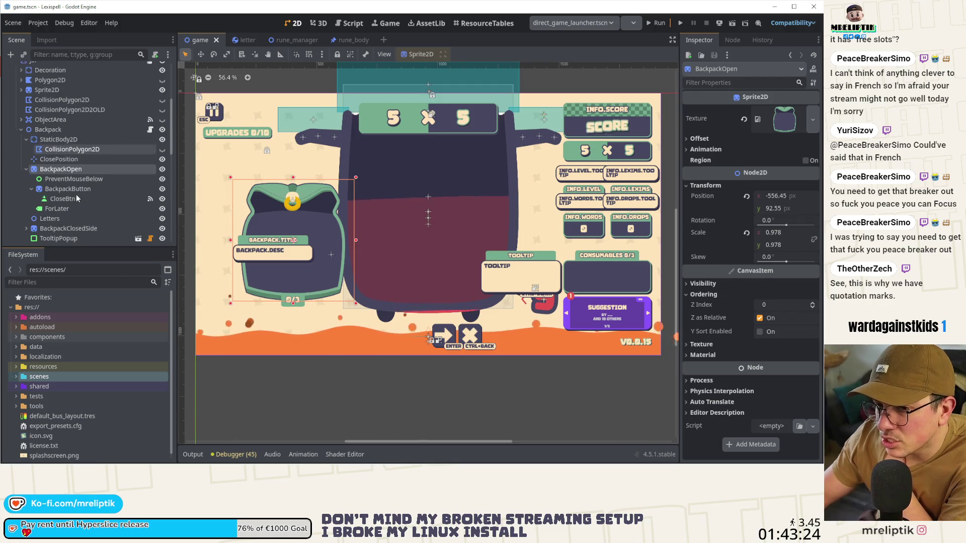
click(48, 219)
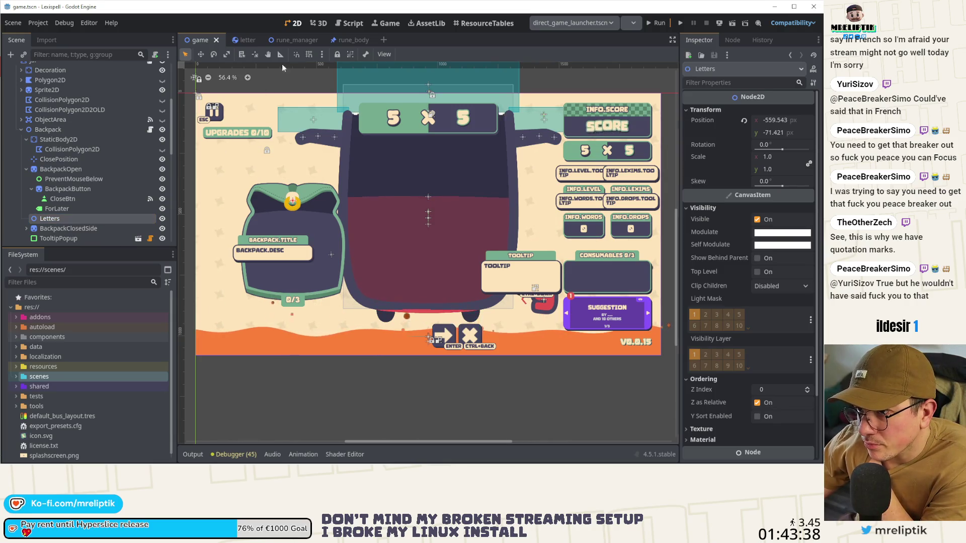
click(247, 44)
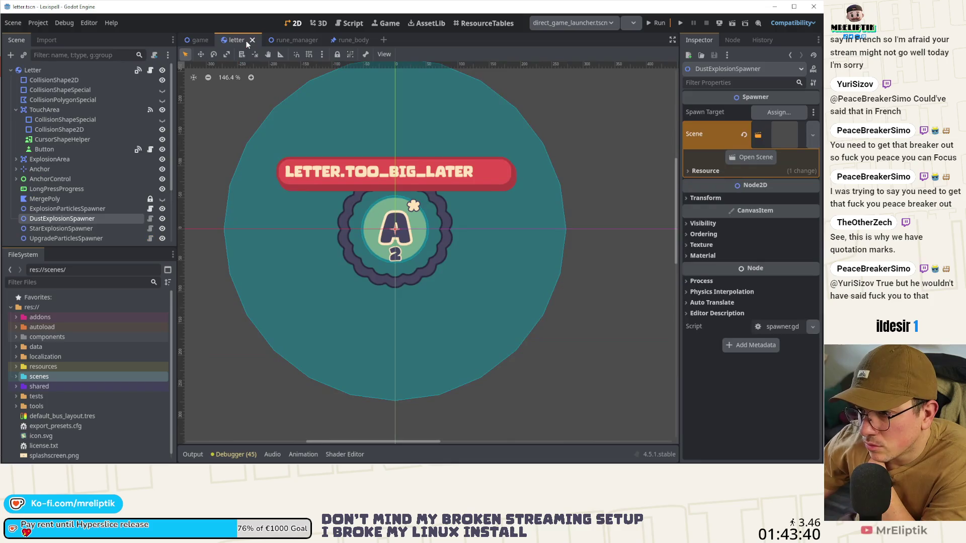
Mark the spawn_global call on line 503 of letter.gd for a breakpoint and run the game.
click(150, 70)
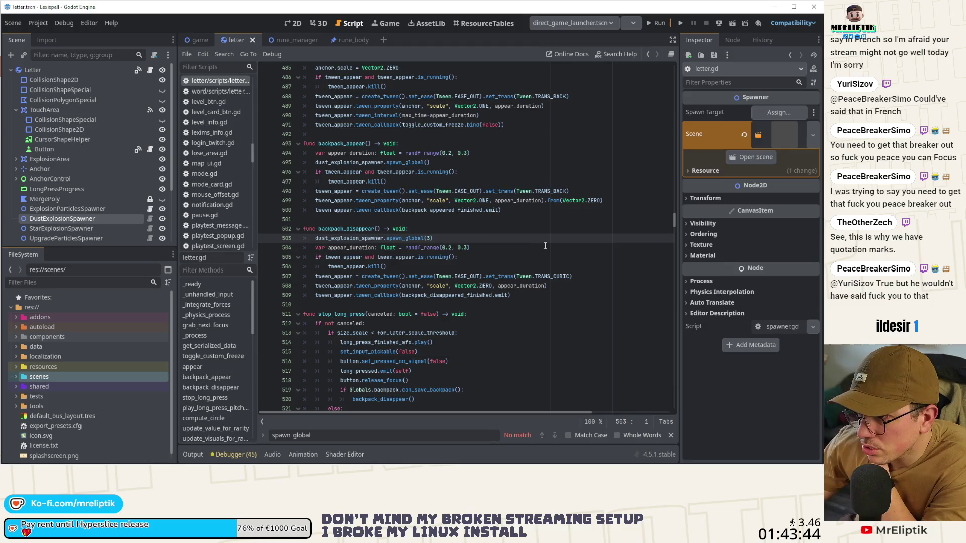
double_click(404, 238)
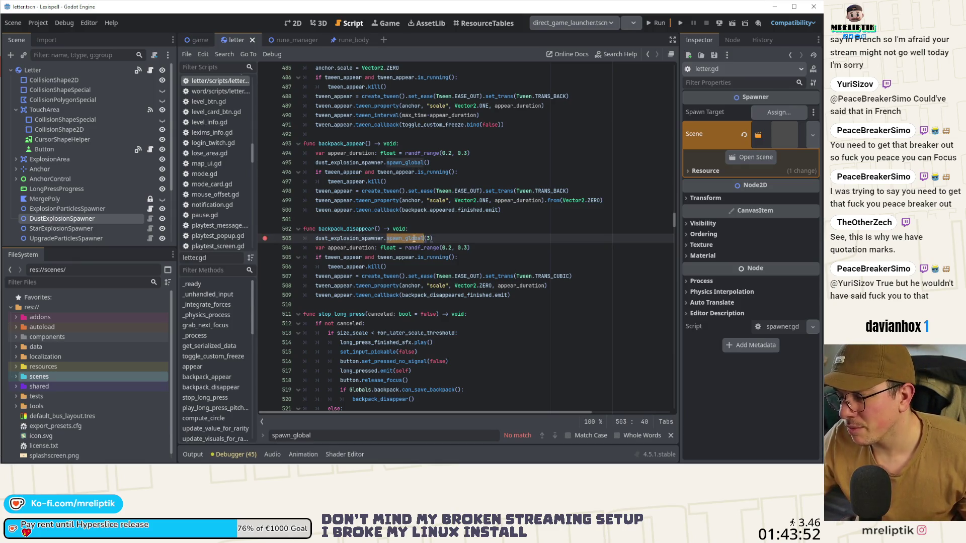
click(652, 23)
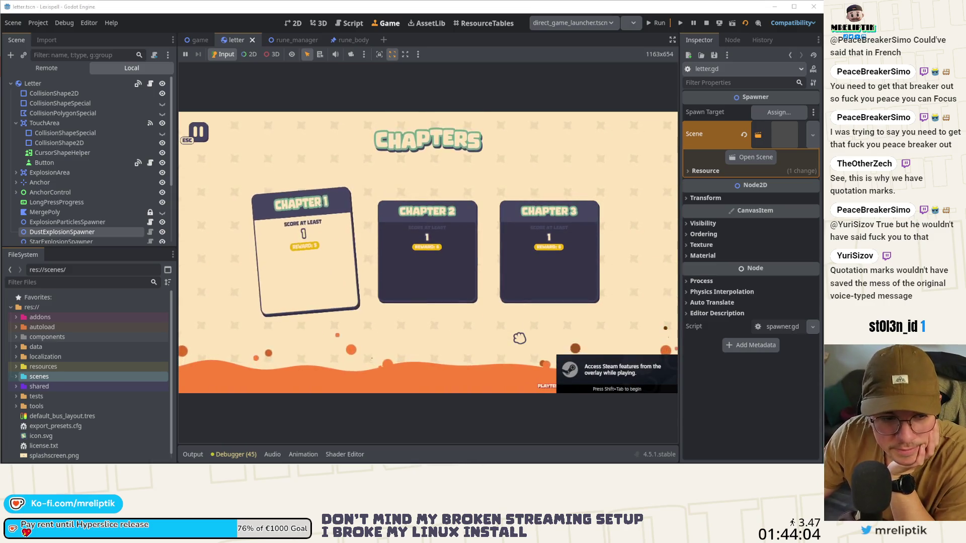
Start Chapter 1, drop a letter batch, and long-press the A rune to hit the line 503 breakpoint.
key(Return)
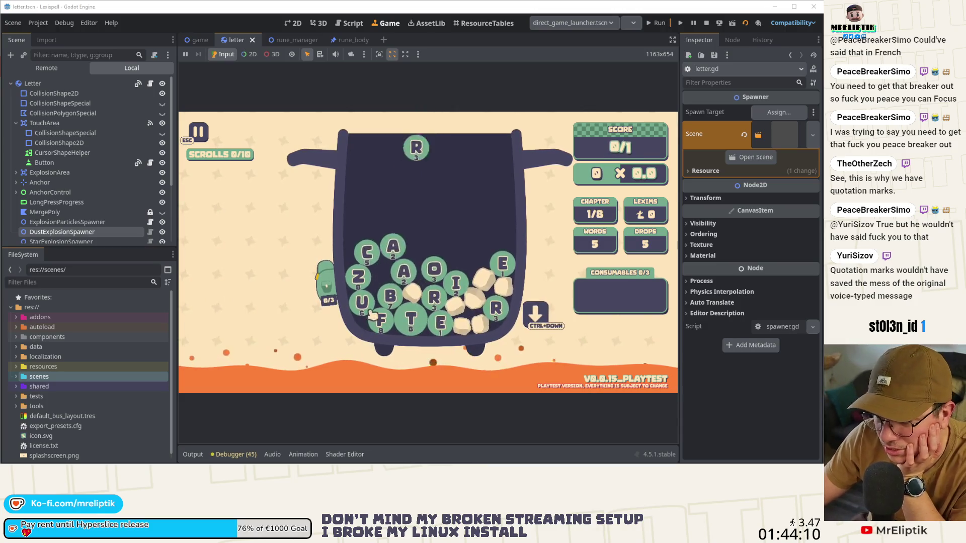
key(ctrl+Down)
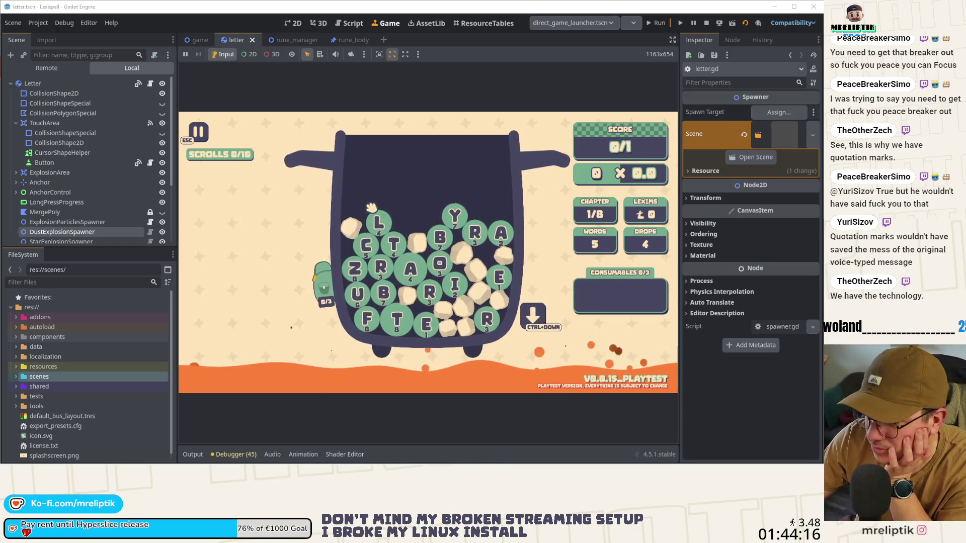
mouse_move(336, 293)
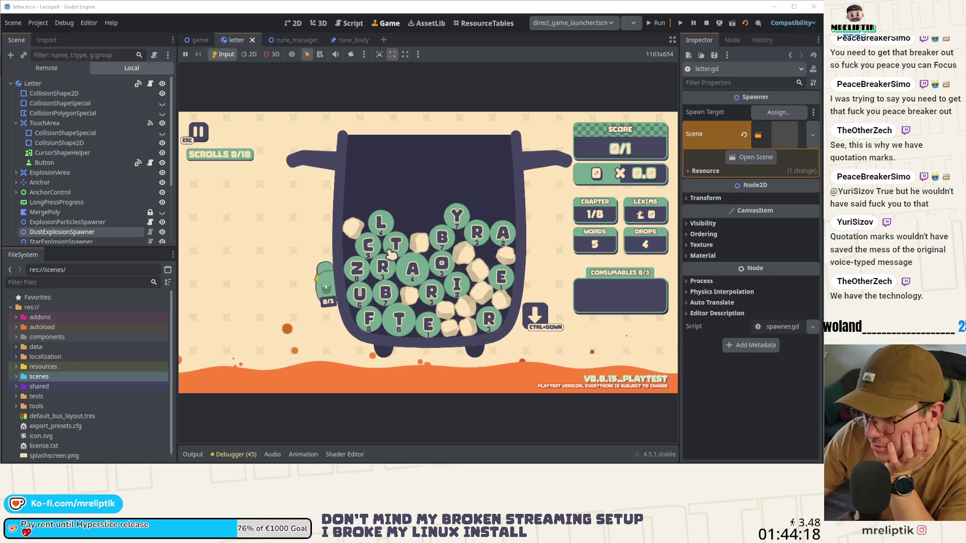
click(416, 274)
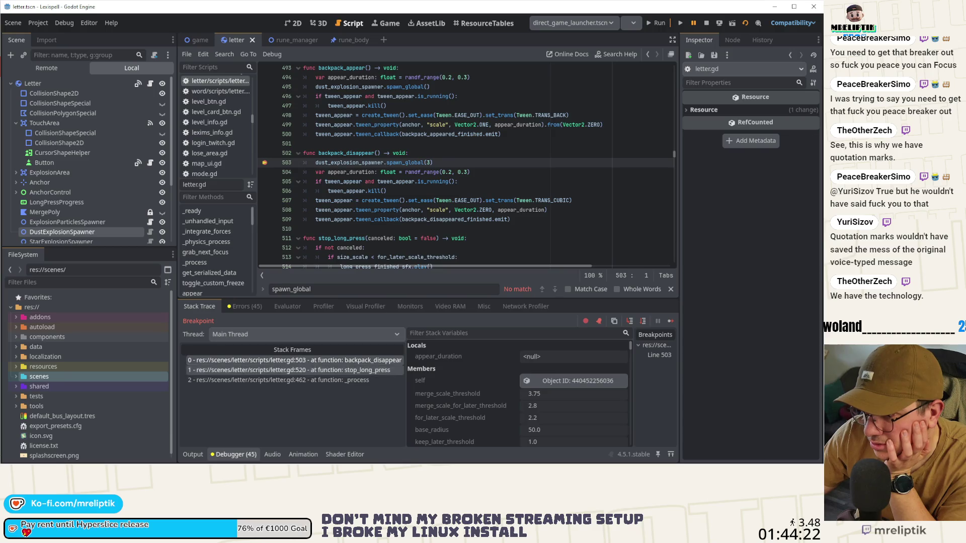
Inspect the paused game across the 2D, 3D and script workspaces, then step into spawn_global.
click(394, 23)
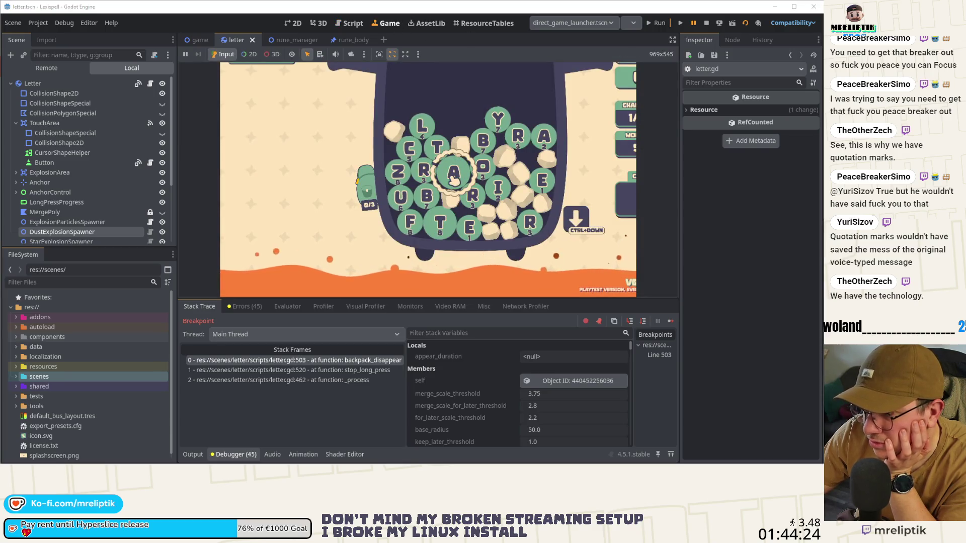
key(ctrl+F1)
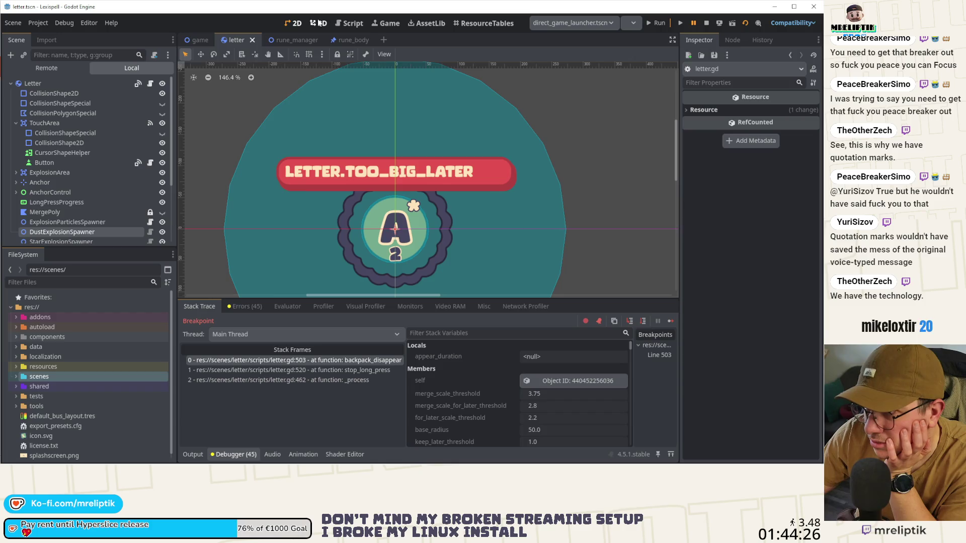
key(ctrl+F2)
key(ctrl+F3)
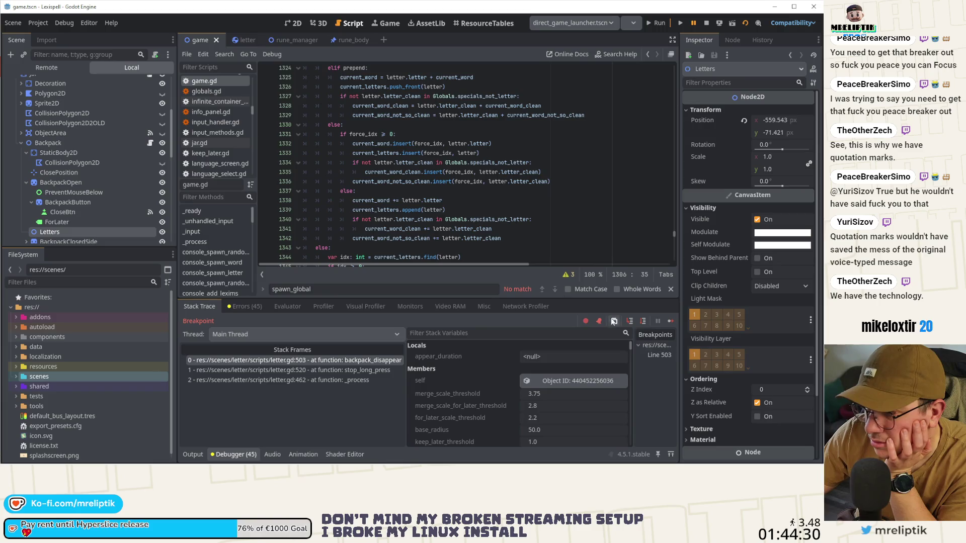
click(630, 323)
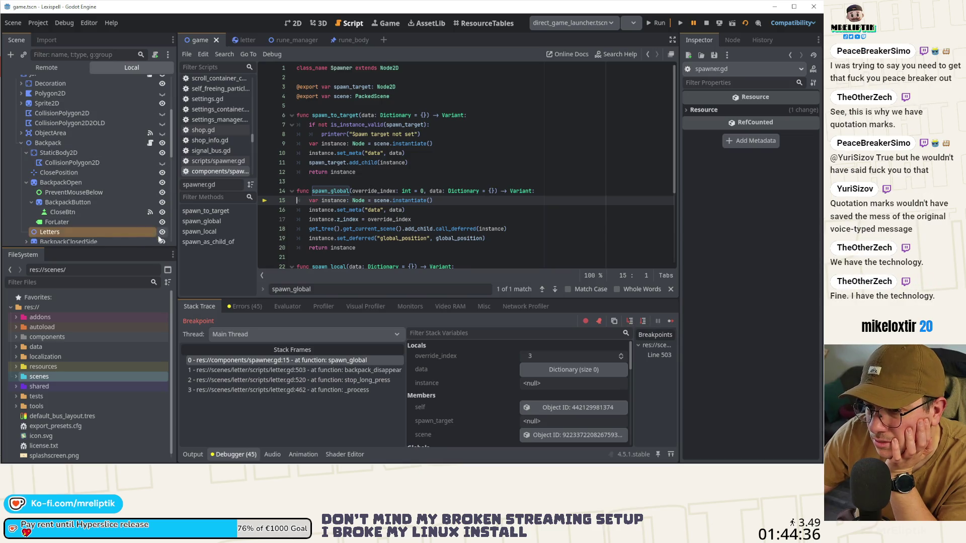
scroll(141, 203, up, 4)
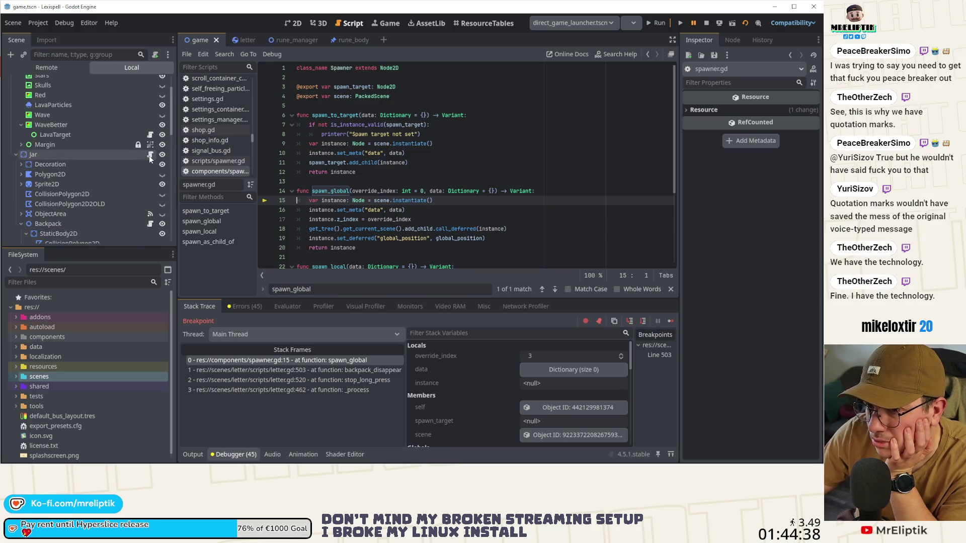
In letter.gd, change backpack_disappear's spawn_global(3) to spawn_global() with no argument.
click(237, 39)
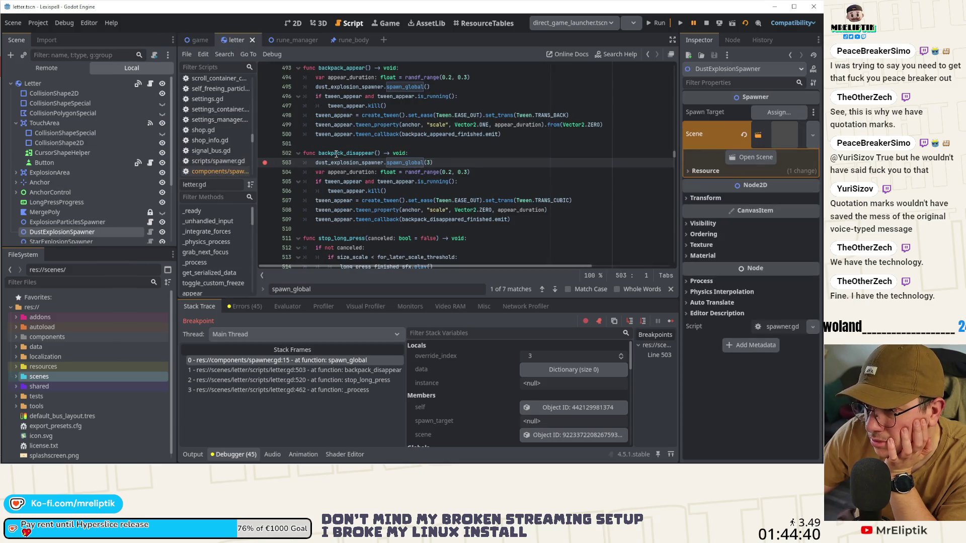
double_click(336, 153)
click(442, 166)
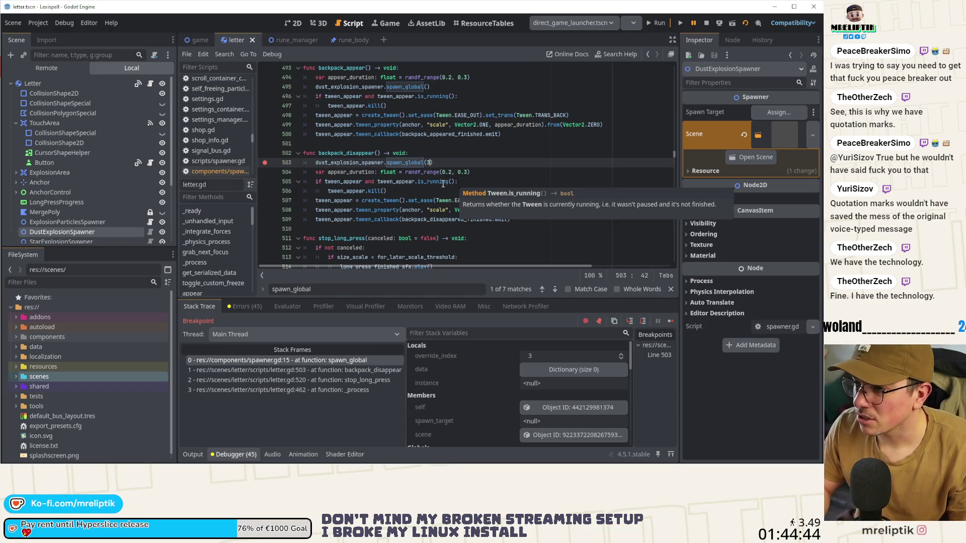
key(BackSpace)
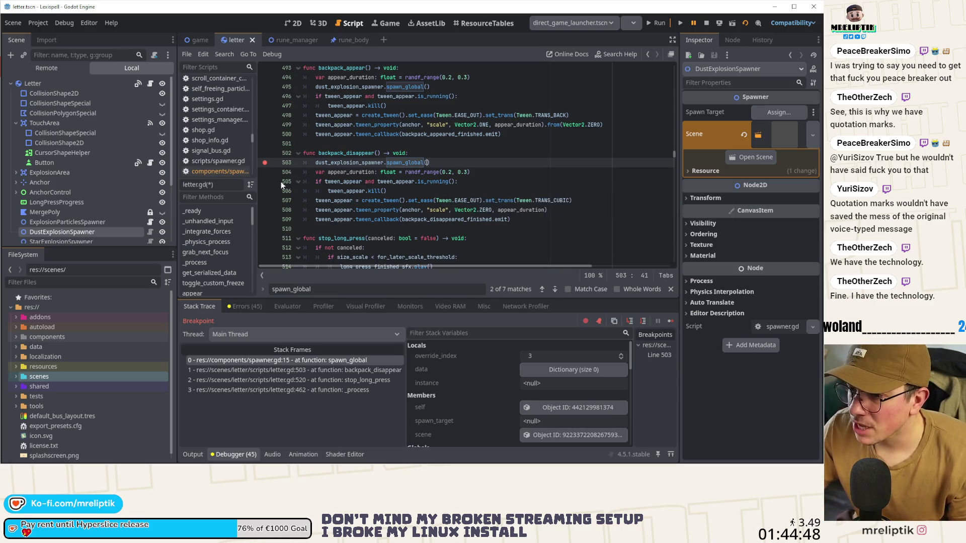
Make backpack_appear start with spawn_global(1), save letter.gd, and restart the game in a fresh debug session.
click(428, 87)
text(1)
click(479, 75)
key(Down)
key(alt+Up)
key(ctrl+s)
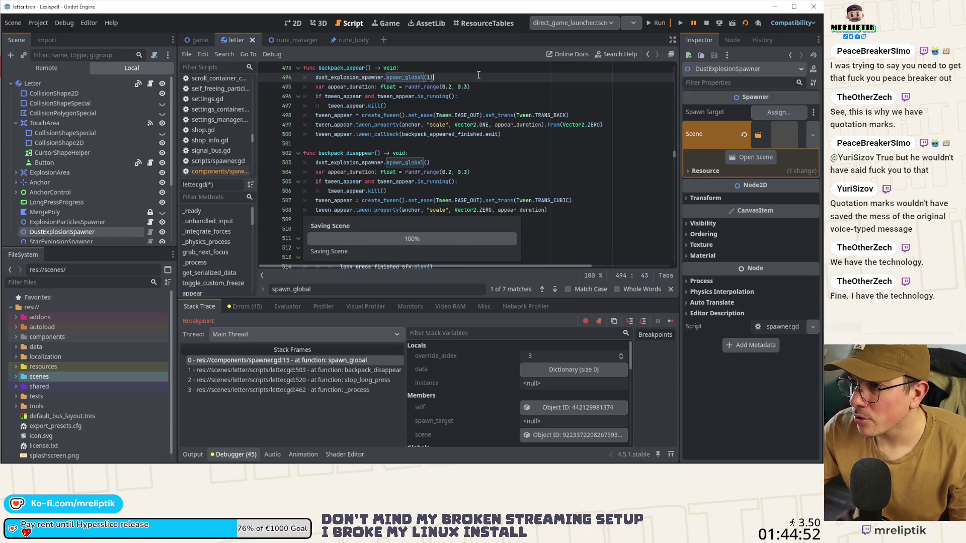
click(706, 22)
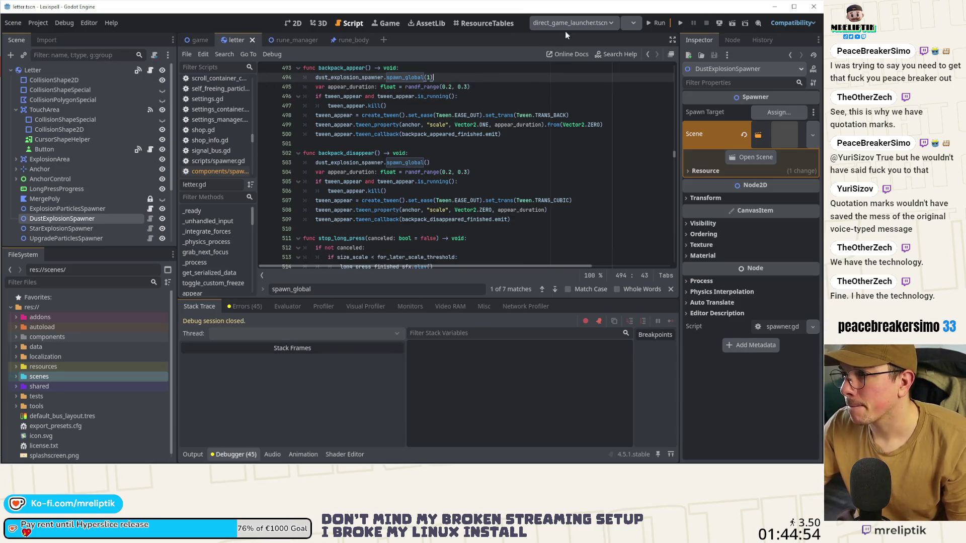
click(658, 23)
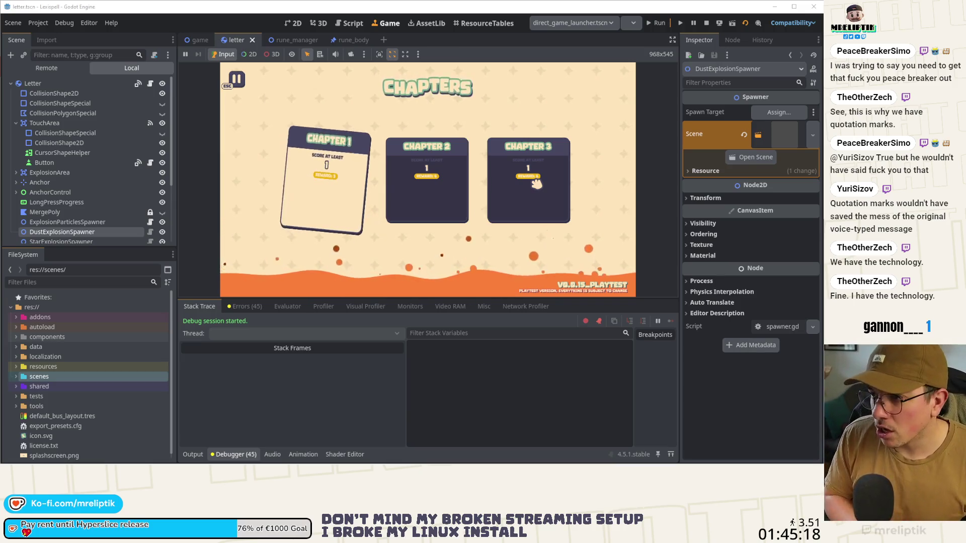
click(341, 163)
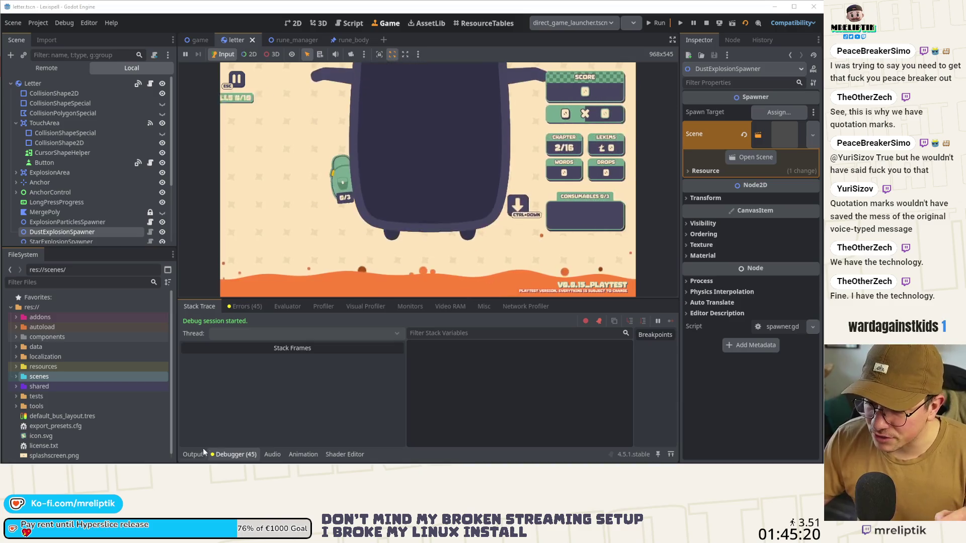
click(202, 447)
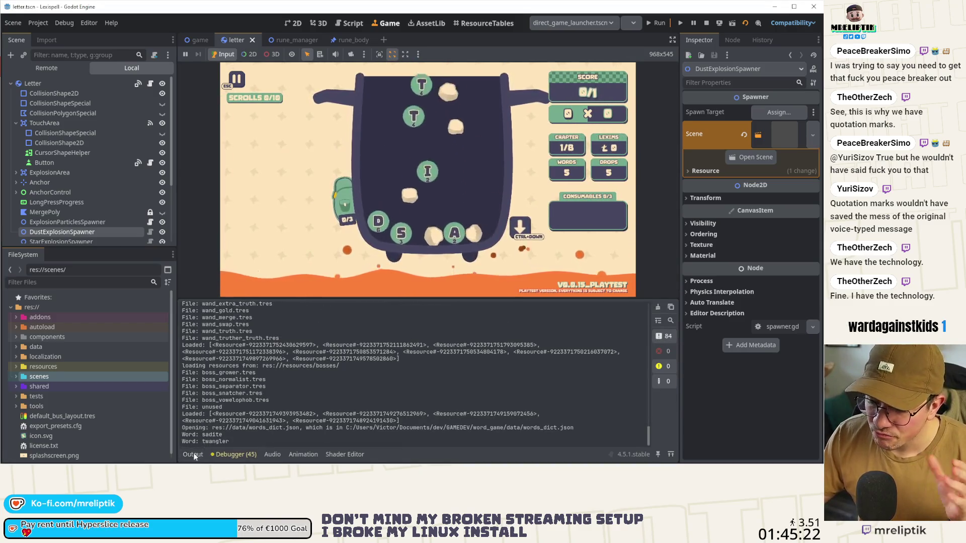
click(201, 449)
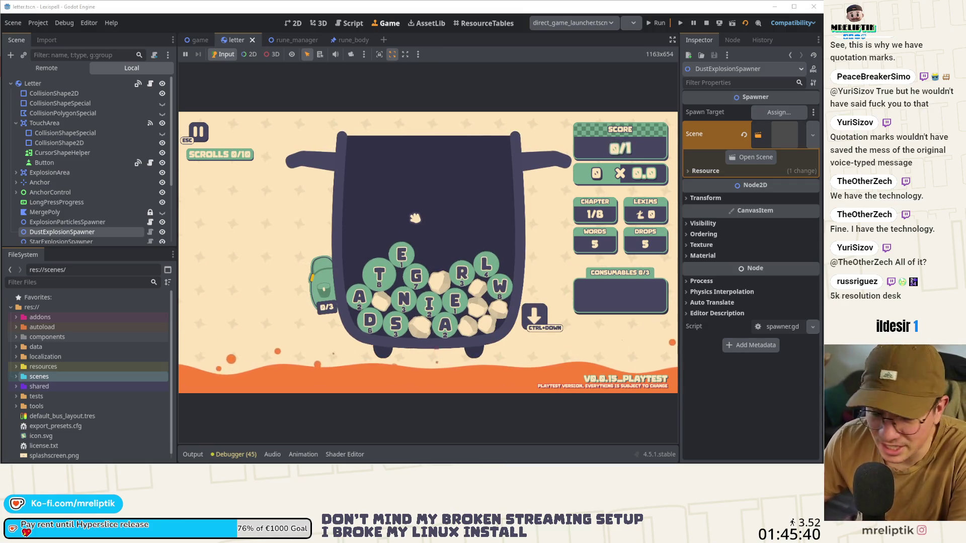
click(377, 274)
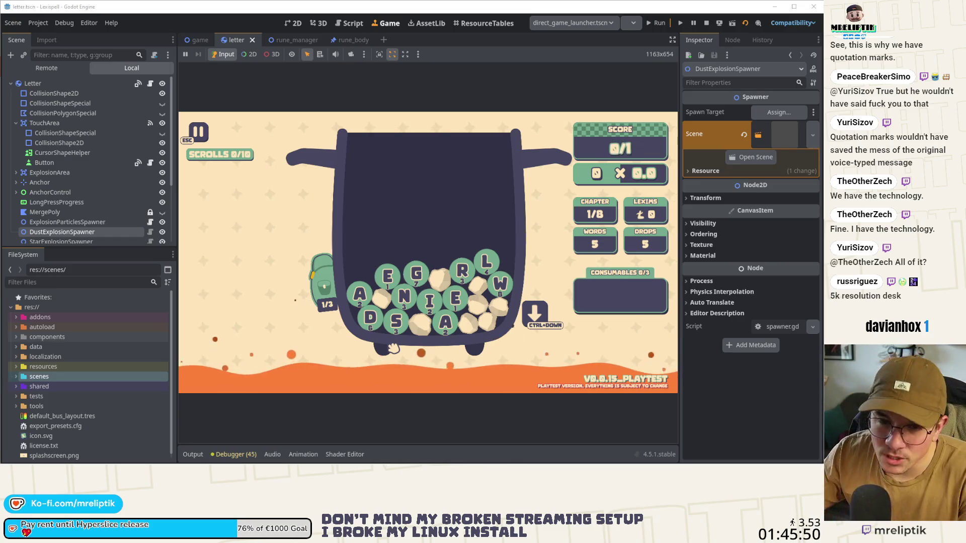
click(707, 23)
key(alt+Tab)
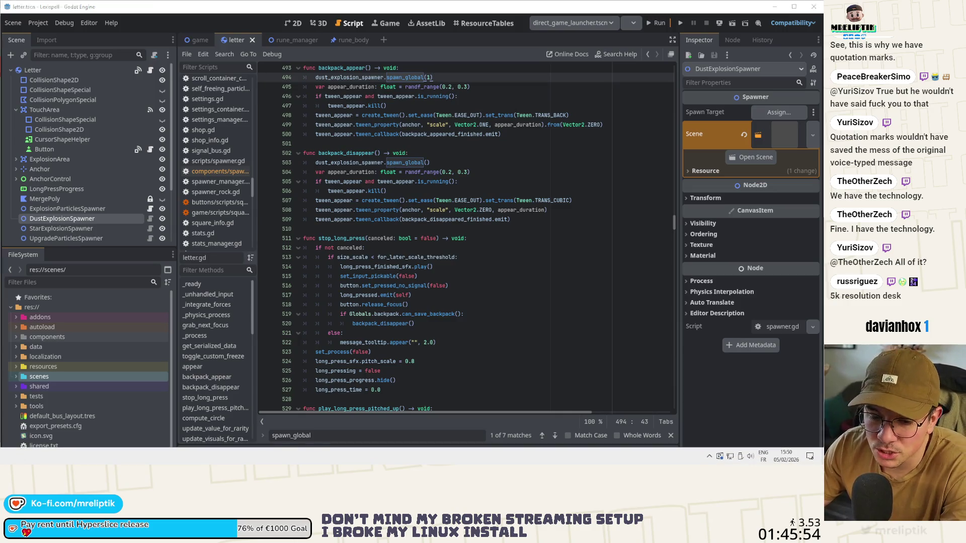
Review spawner.gd, game.tscn, backpack.gd and letter.gd in VS Code's Changes list, then return to Godot.
click(97, 159)
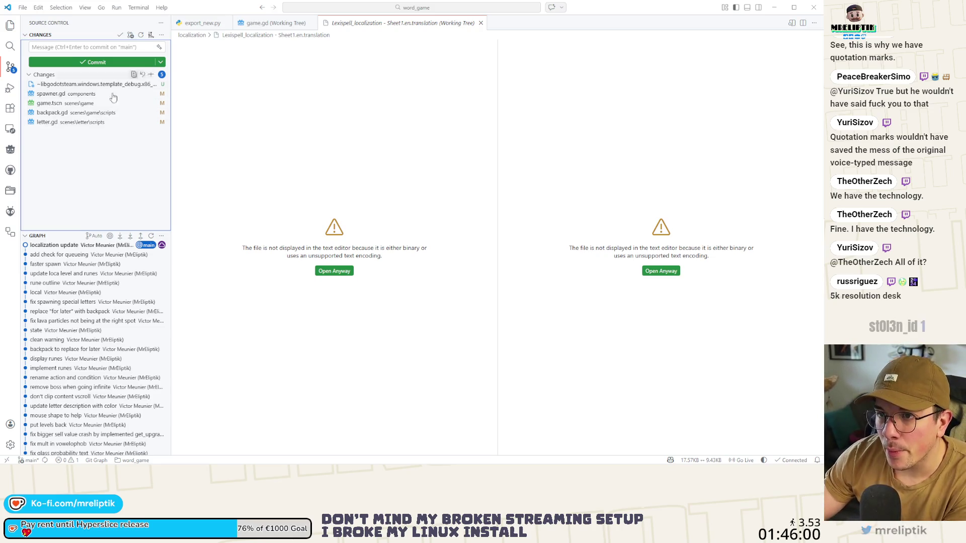
key(alt+Tab)
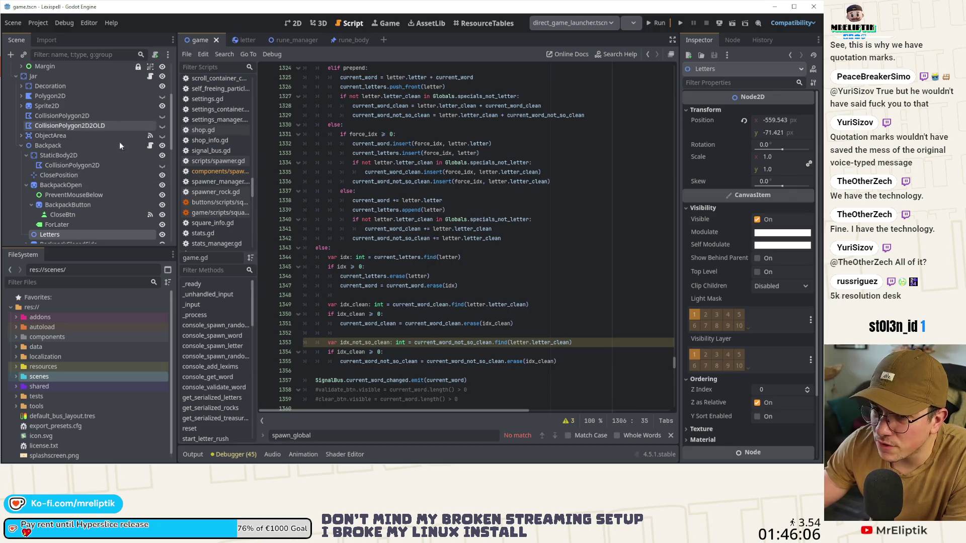
In backpack.gd, uncomment letter.backpack_appear.call_deferred(), comment out Utils.call_function_in_frames, save, and run.
click(150, 146)
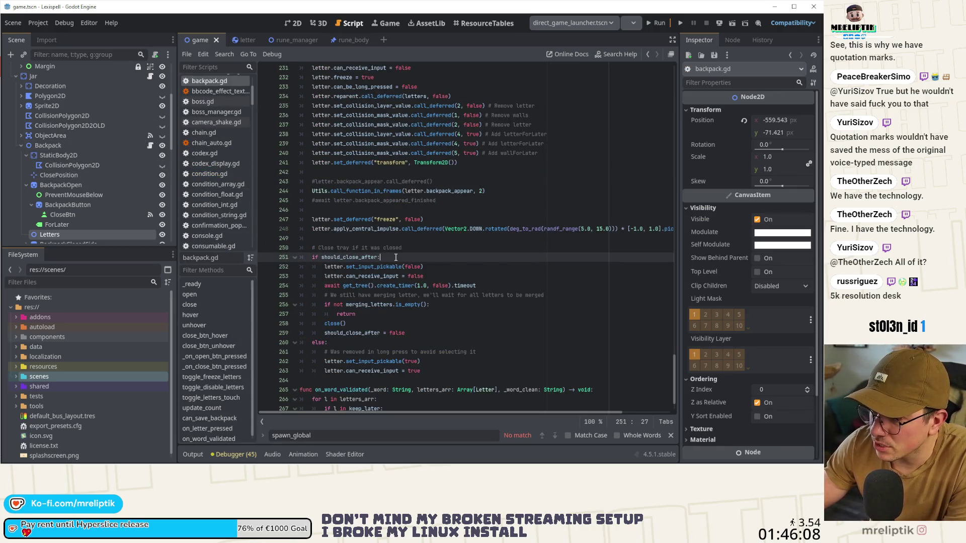
scroll(395, 258, up, 5)
click(474, 317)
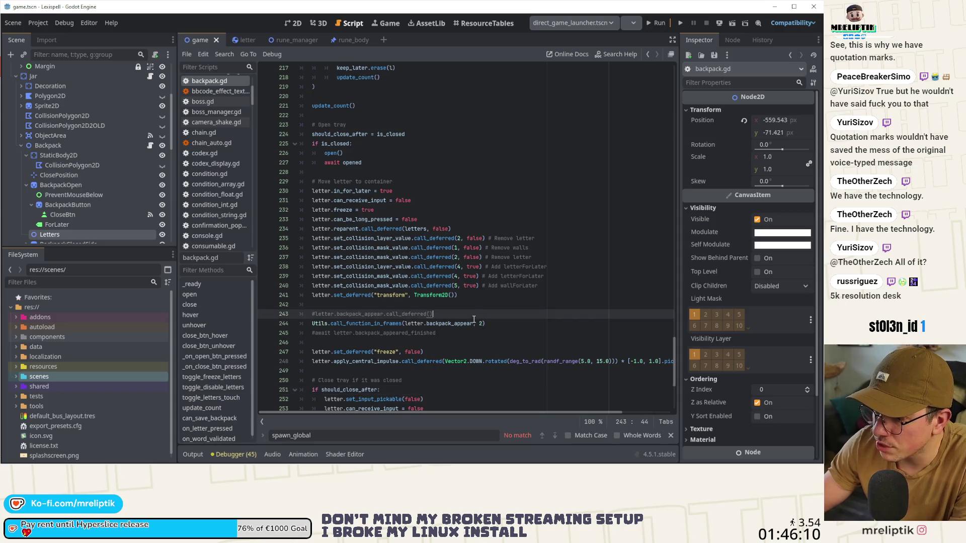
key(ctrl+k)
key(Down)
key(ctrl+k)
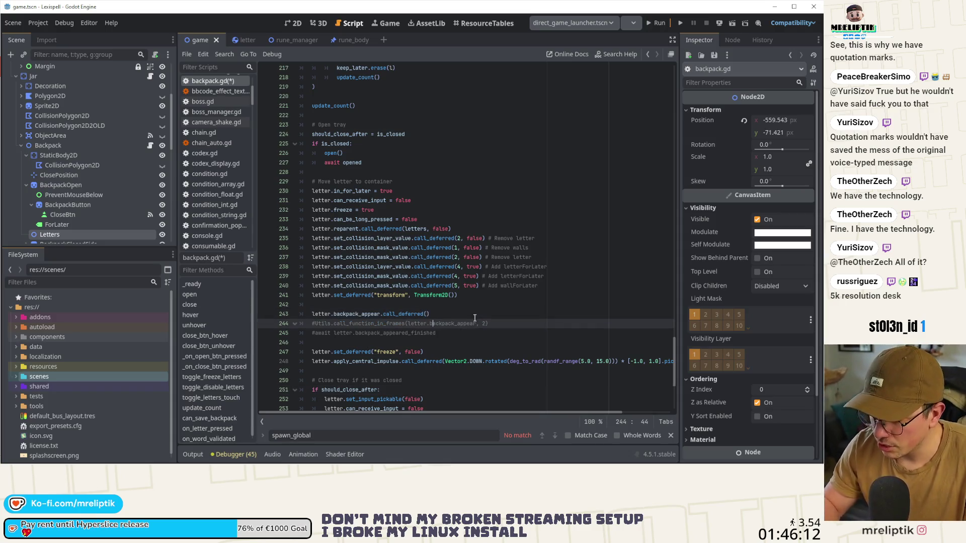
key(ctrl+s)
click(655, 23)
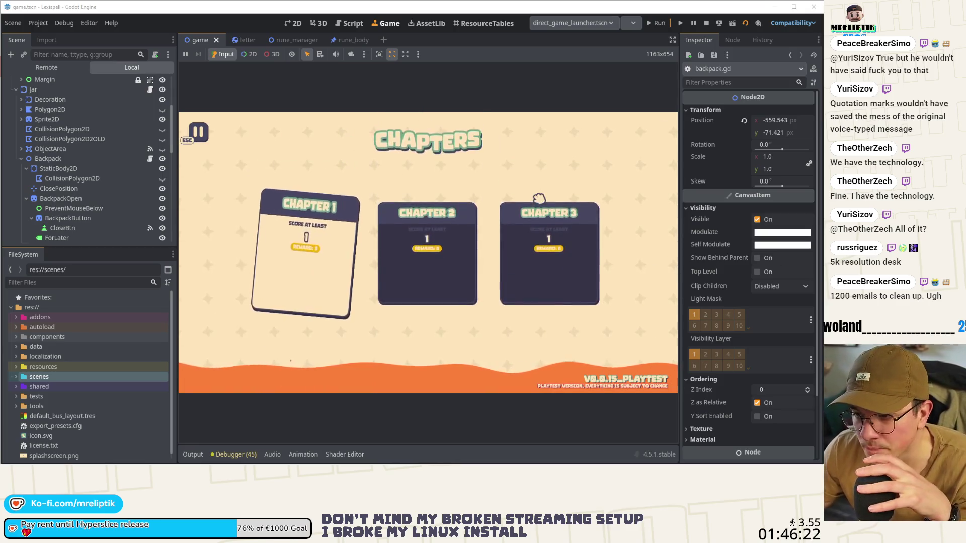
Playtest Chapter 1 by saving one letter into the backpack (1/3), then stop the game.
click(319, 284)
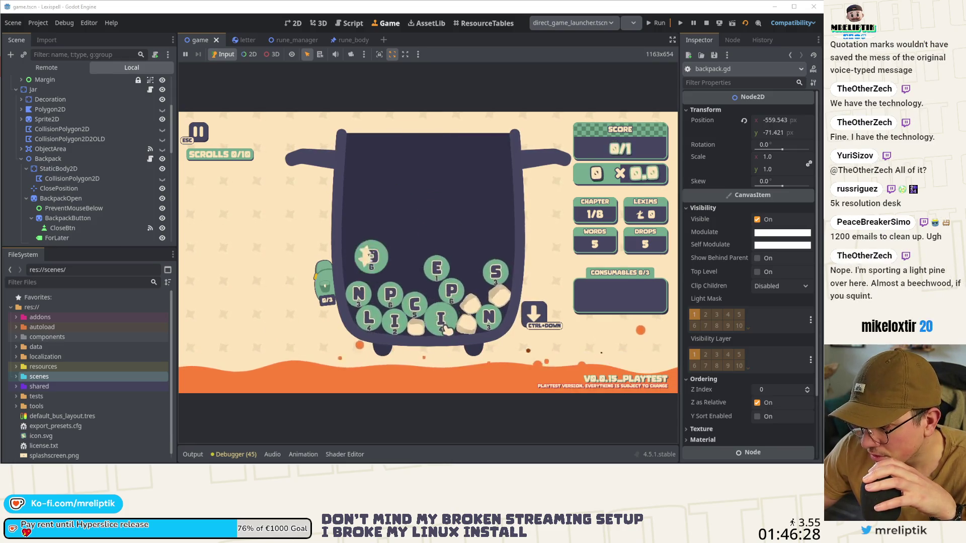
click(460, 324)
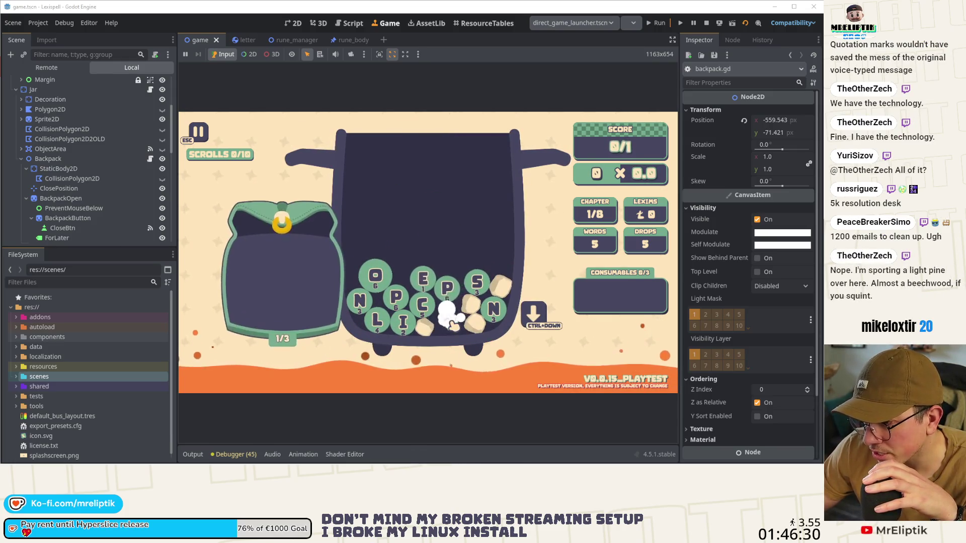
click(706, 23)
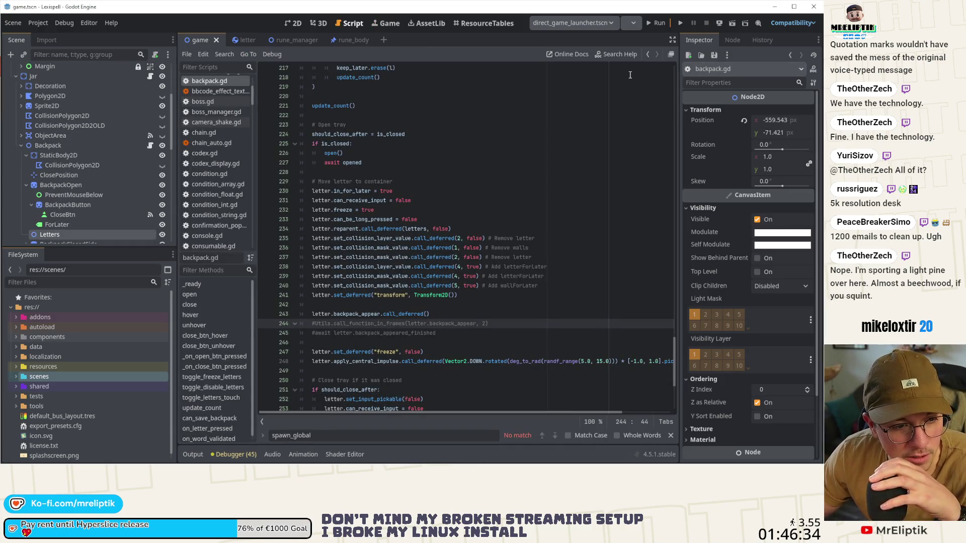
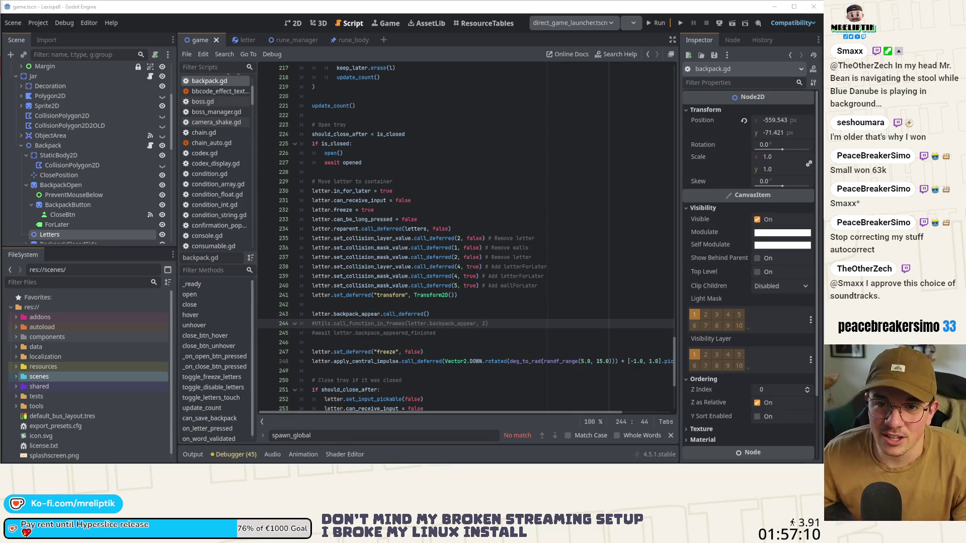
Switch from the backpack.gd script to the browser showing the YouTube mailbox Short.
key(alt+Tab)
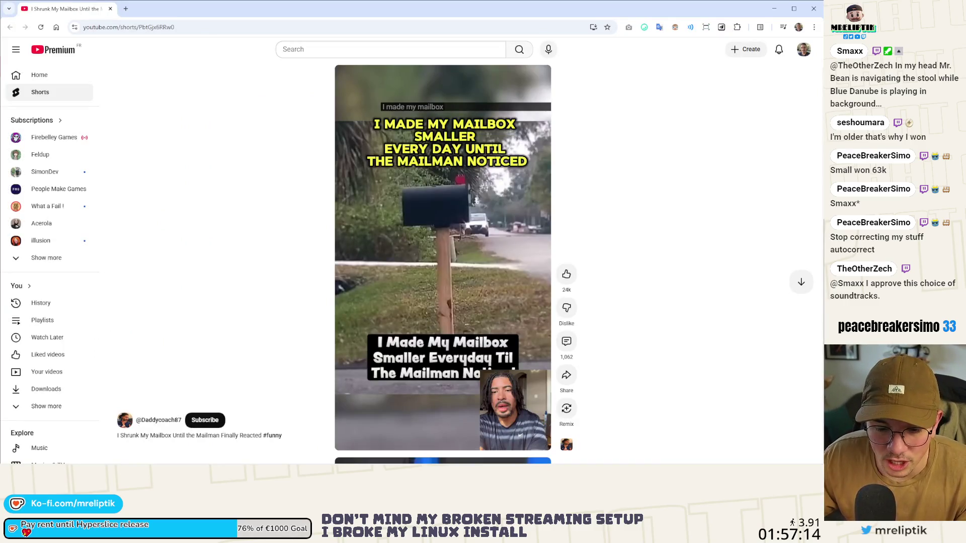
Play the 'I Shrunk My Mailbox' Short briefly, then pause it.
key(alt+Tab)
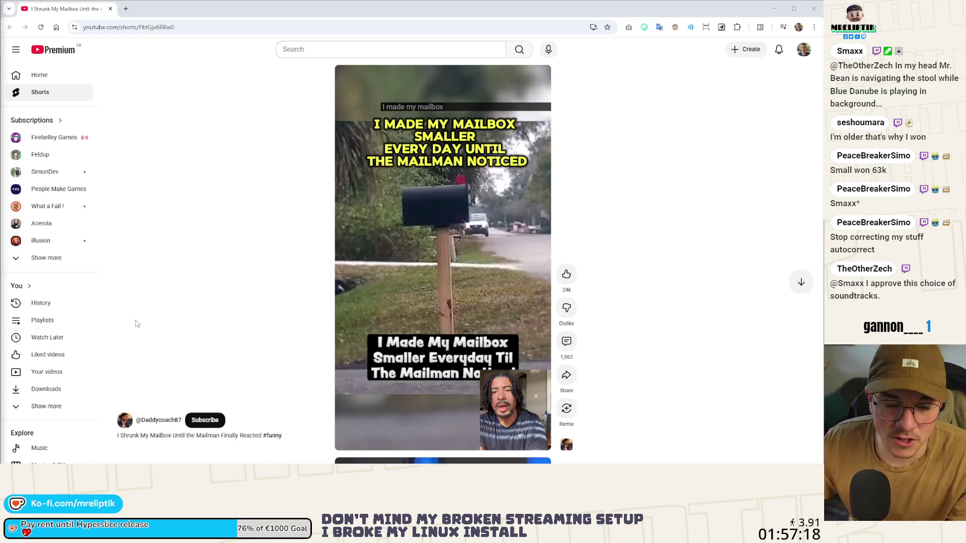
click(414, 252)
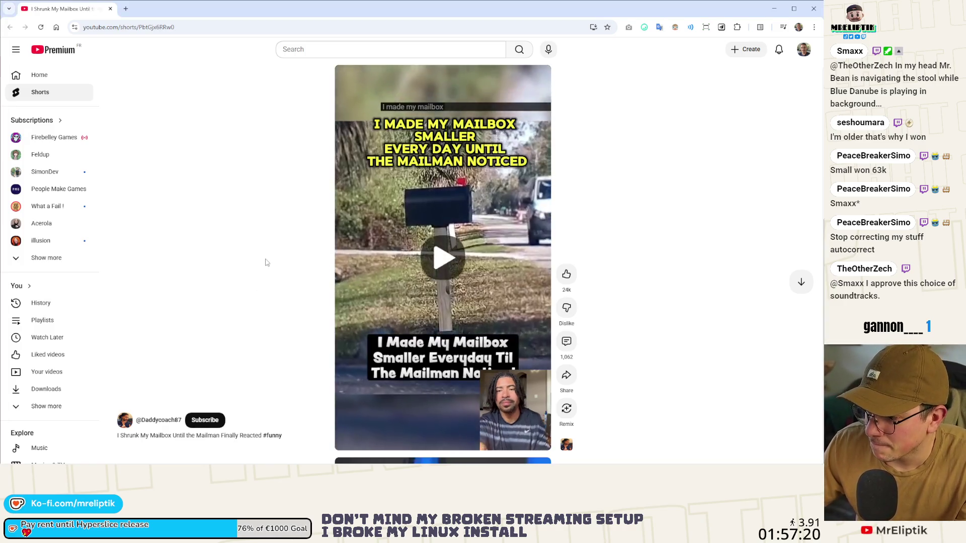
click(409, 242)
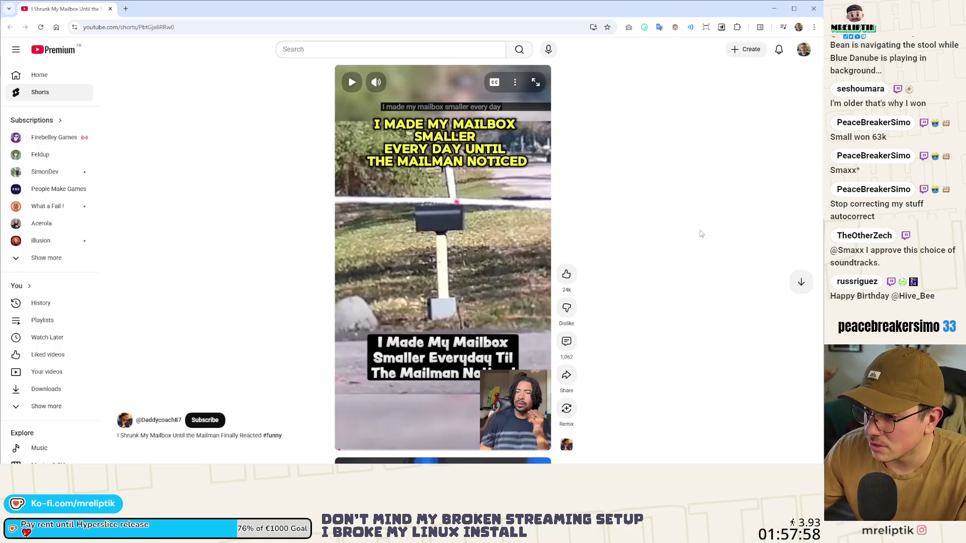
Resume the mailbox Short and pause it on the Day 1 mail van shot.
click(379, 291)
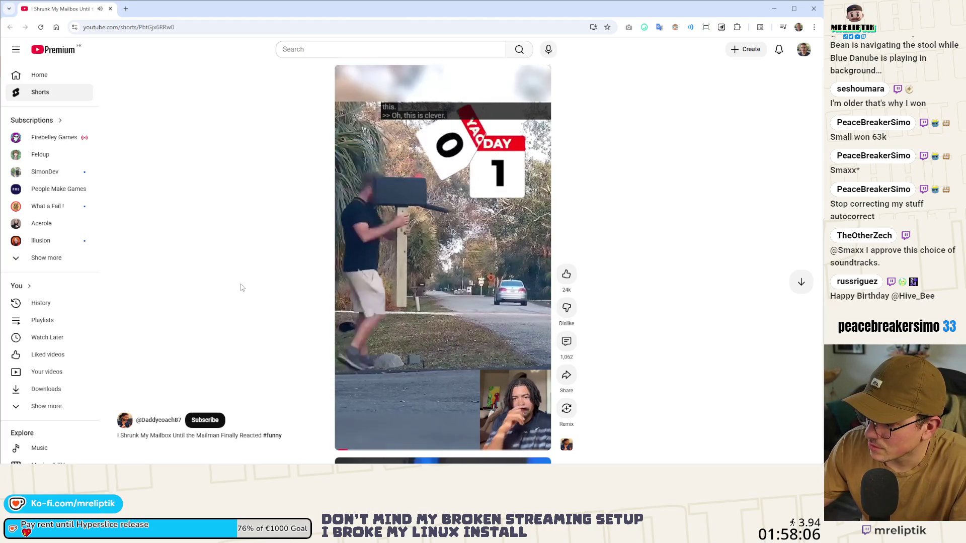
click(489, 219)
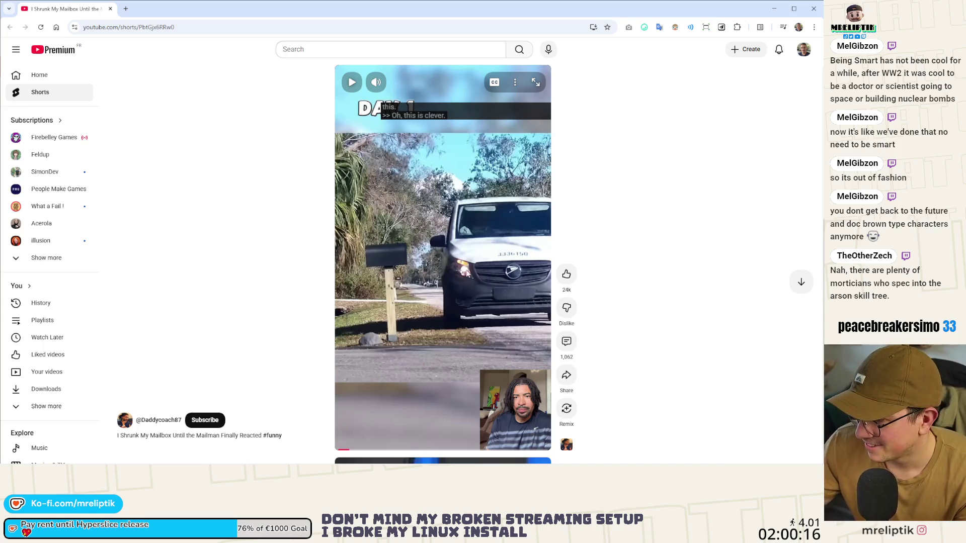
Watch the mailbox Short through the ladder scene, then return to the Godot editor.
click(469, 275)
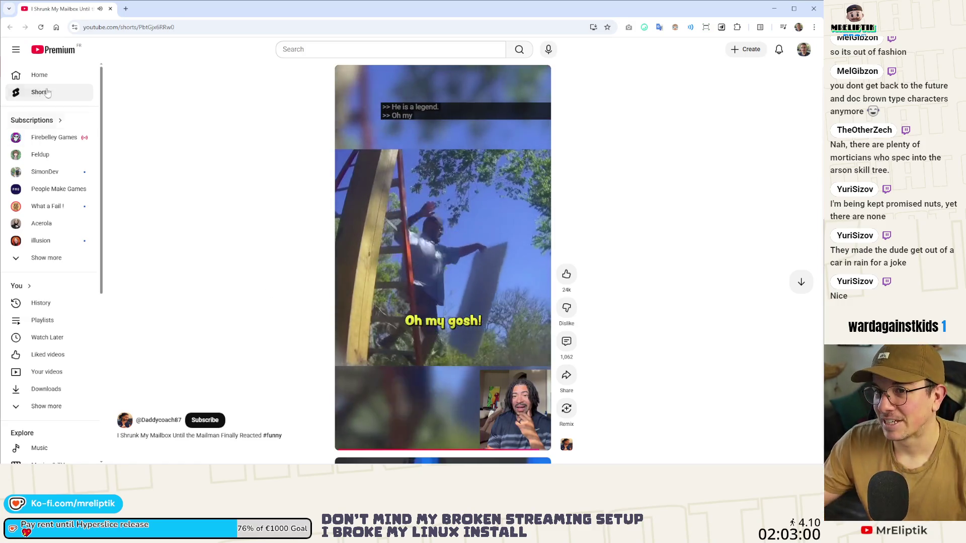
key(alt+Tab)
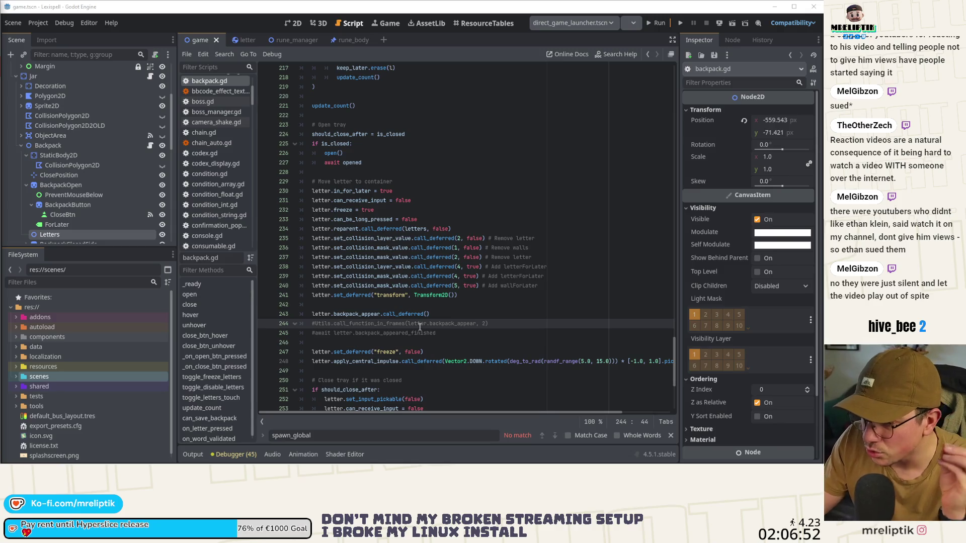
Put the cursor at the end of line 244 in backpack.gd and run the project.
key(Up)
click(485, 323)
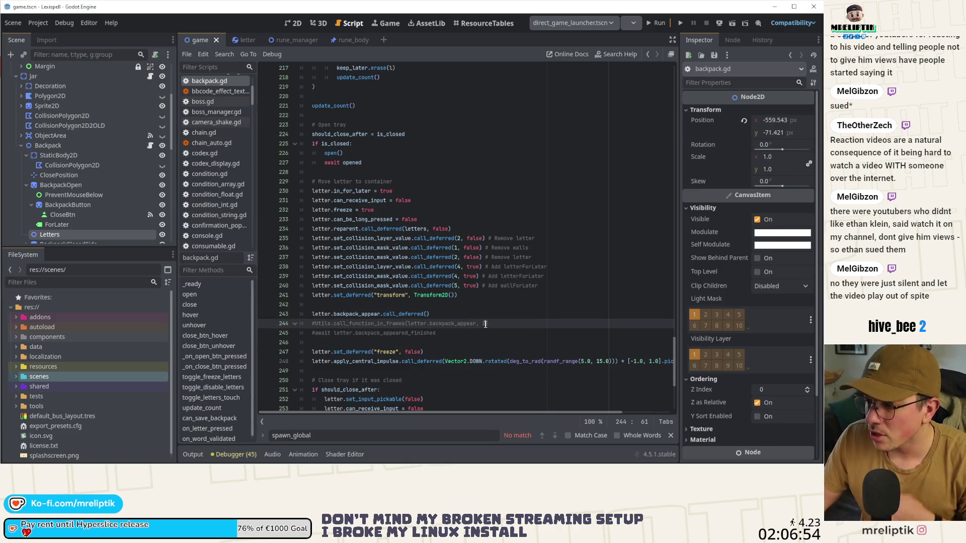
click(651, 24)
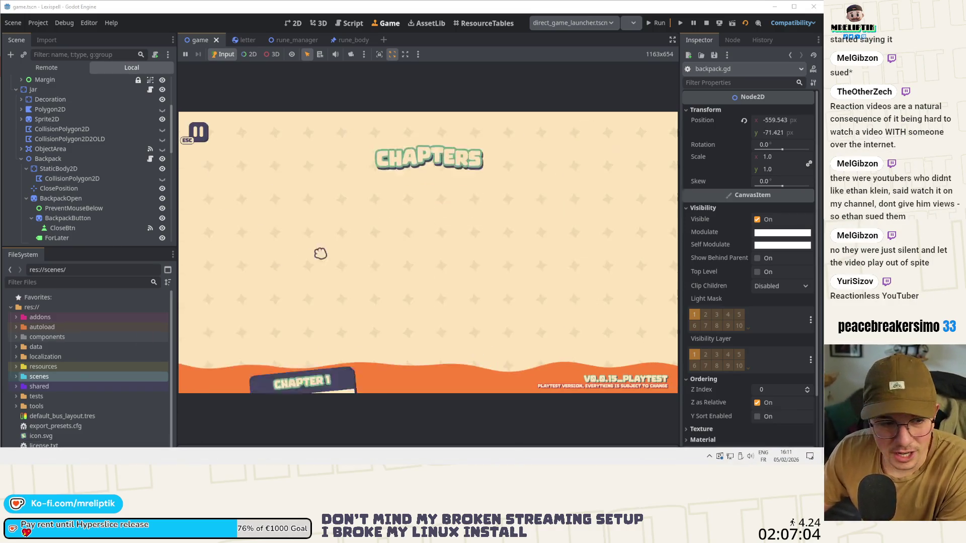
Start Chapter 1 from the game's Chapters screen.
click(247, 244)
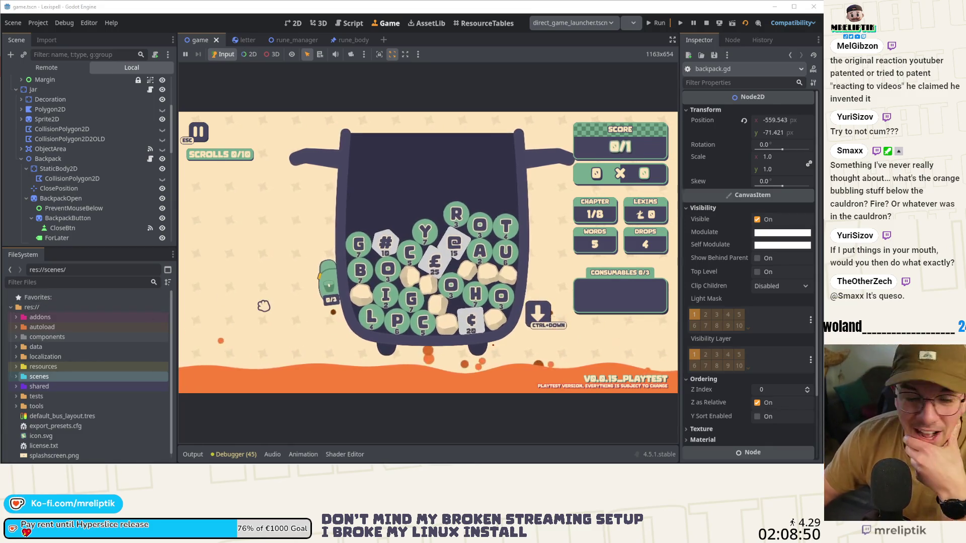
Spell #BOCH from the jar tiles, then clear it back into the jar.
click(384, 244)
click(358, 272)
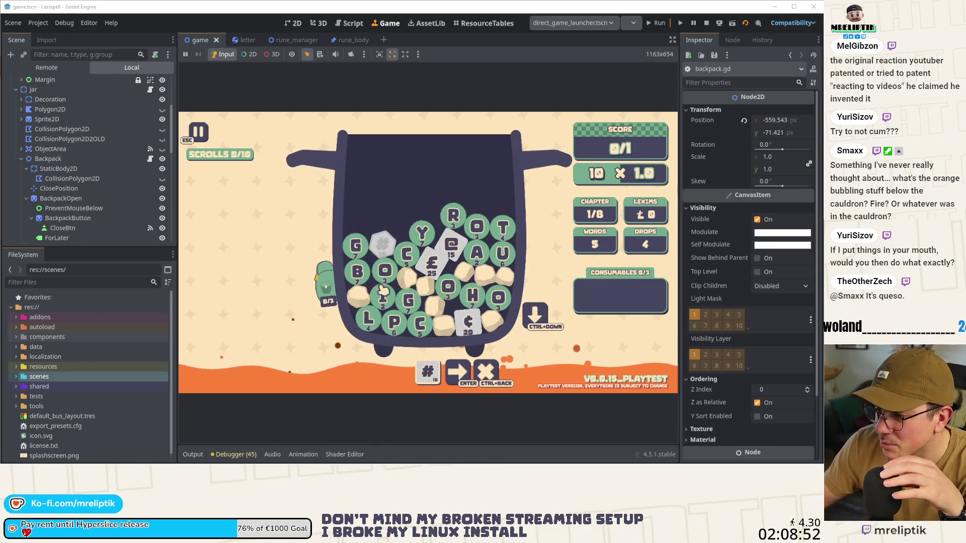
click(385, 270)
click(406, 254)
click(470, 296)
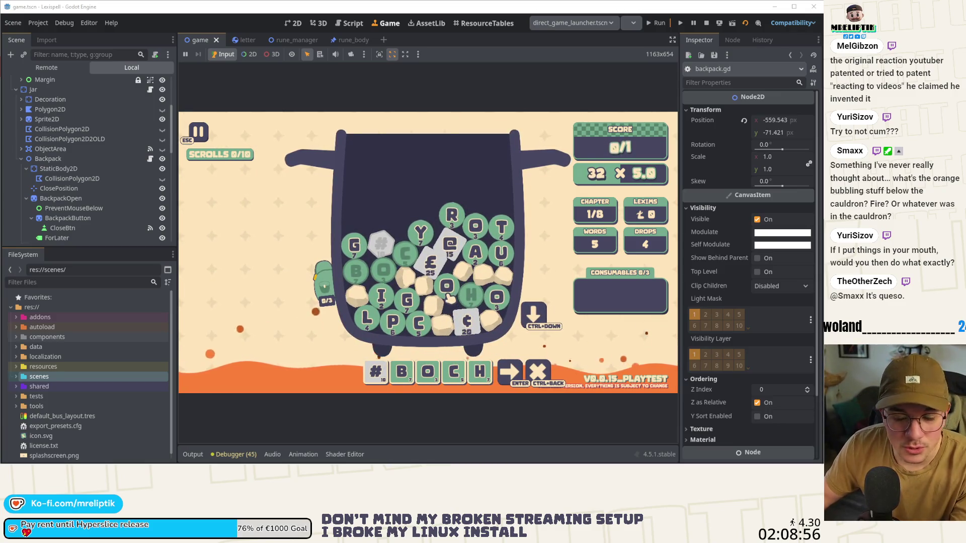
click(534, 374)
Spell #B@CH to clear the level, then show TikTok's German quiz results full screen.
click(381, 243)
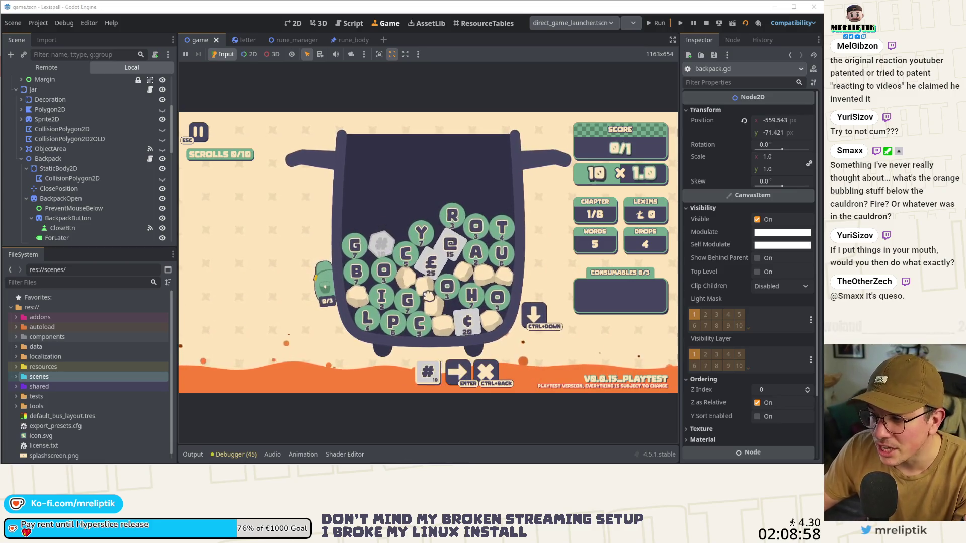
click(358, 273)
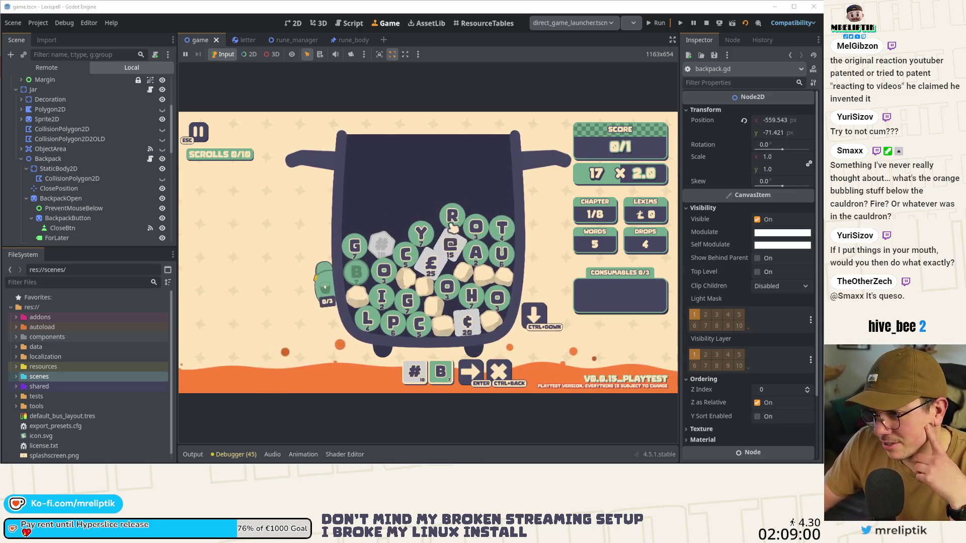
click(451, 245)
click(406, 256)
click(471, 296)
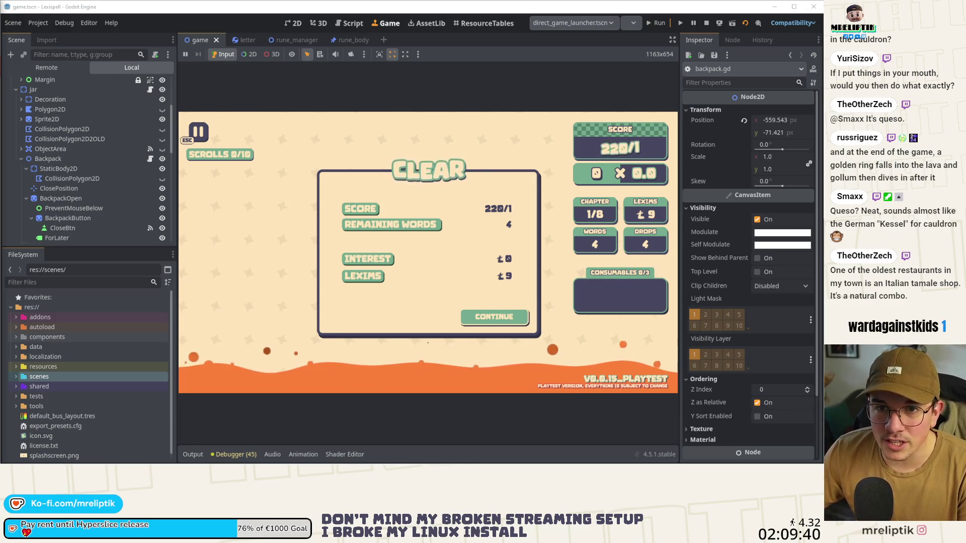
key(alt+Tab)
key(super+Up)
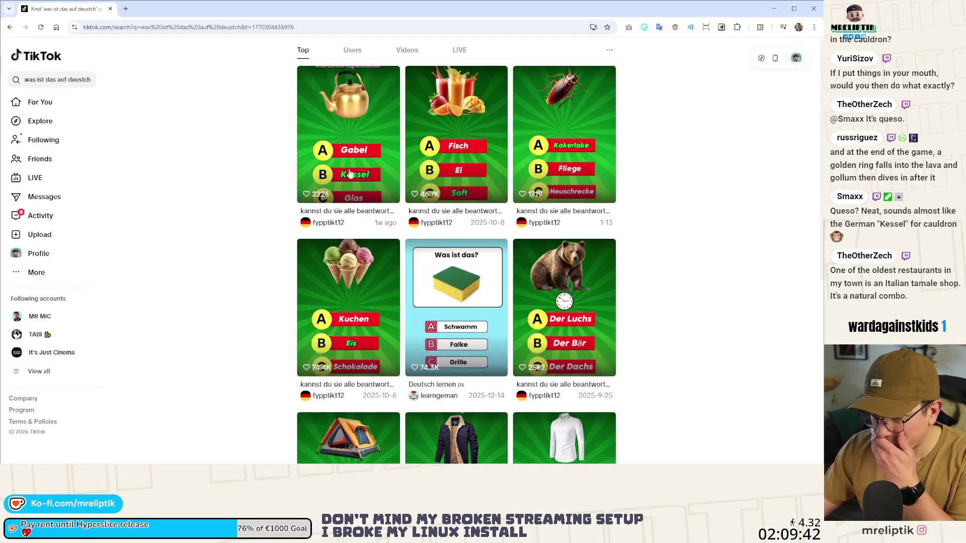
click(341, 186)
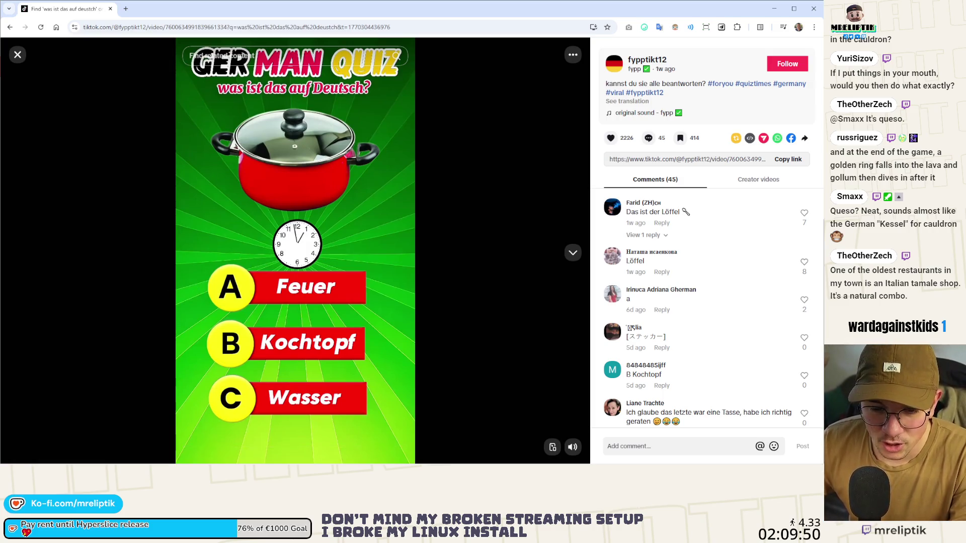
click(192, 438)
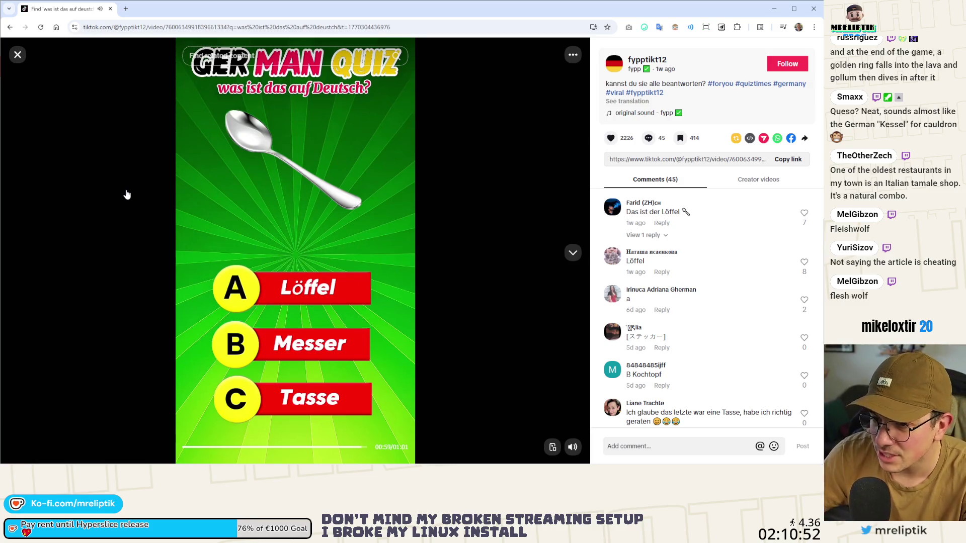
click(17, 55)
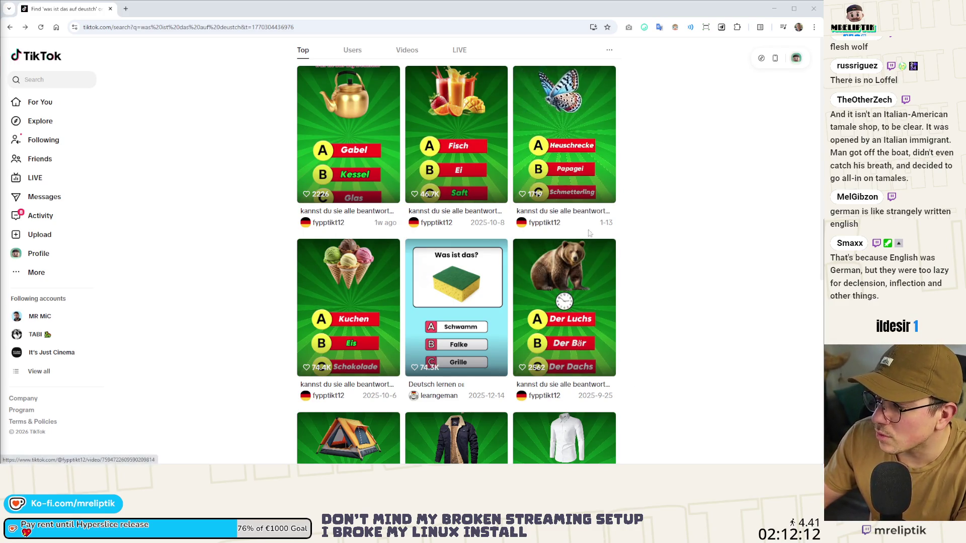
click(591, 112)
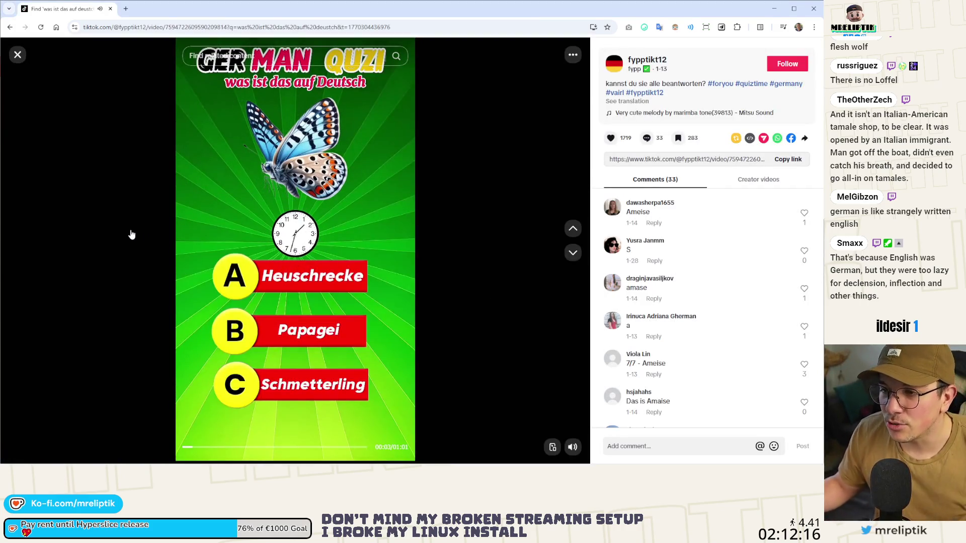
Skip the butterfly quiz video ahead three seconds, then return to the Godot editor.
key(Right)
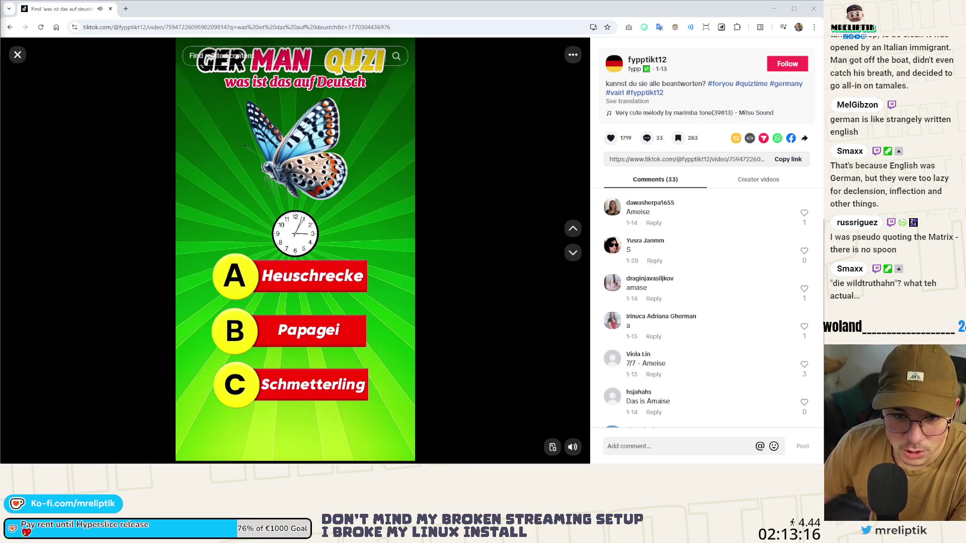
key(alt+Tab)
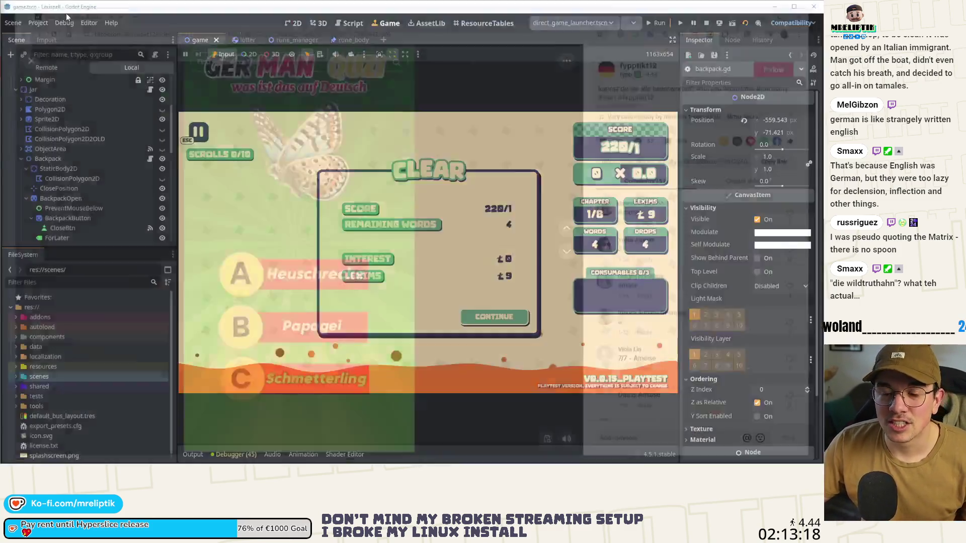
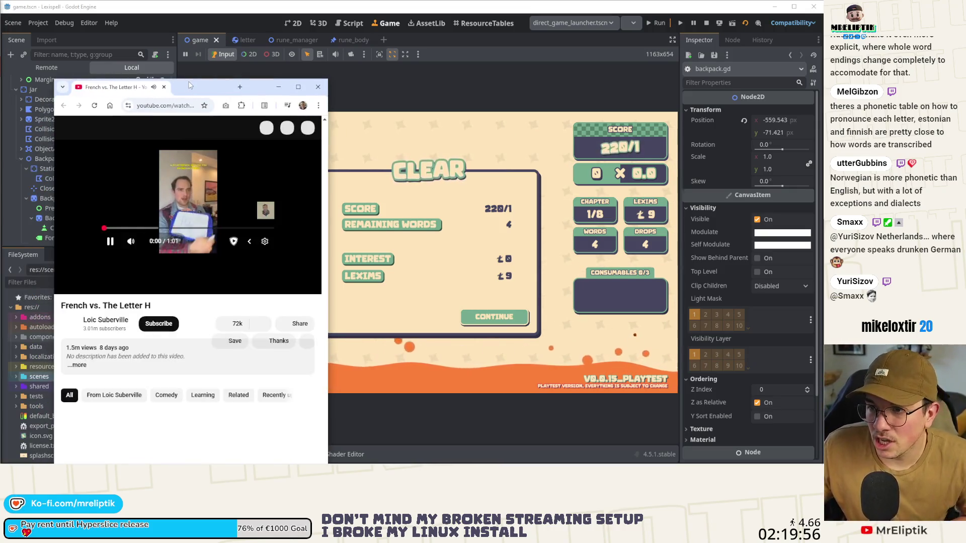
Maximize the YouTube window, watch the French vs. The Letter H video to the end, then return to Godot.
double_click(192, 84)
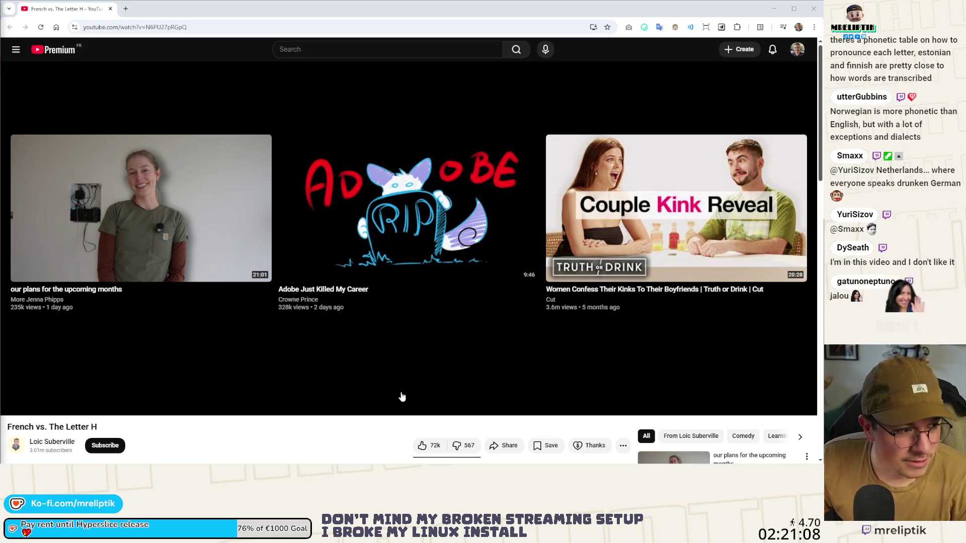
key(alt+Tab)
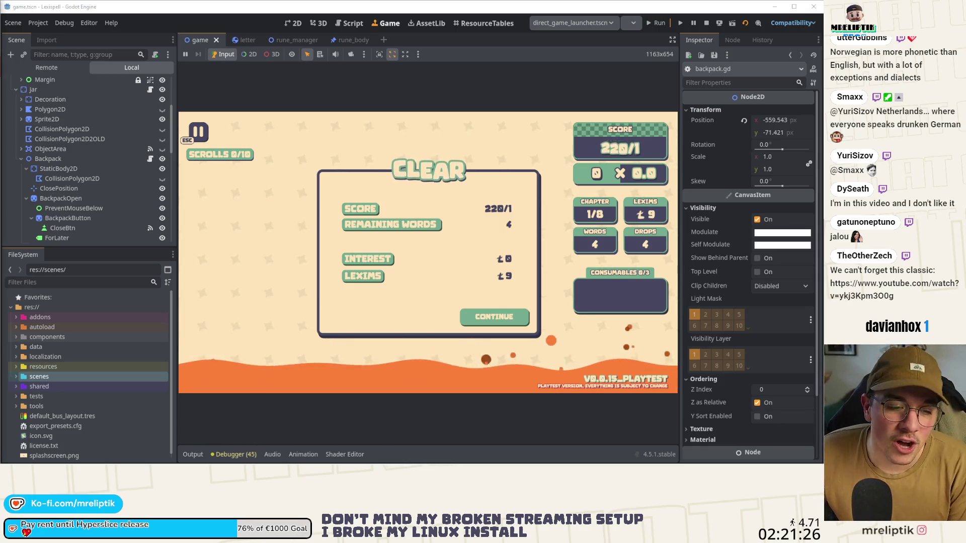
Enlarge the browser window playing the DANISH LANGUAGE Norwegian comedy sketch.
double_click(268, 68)
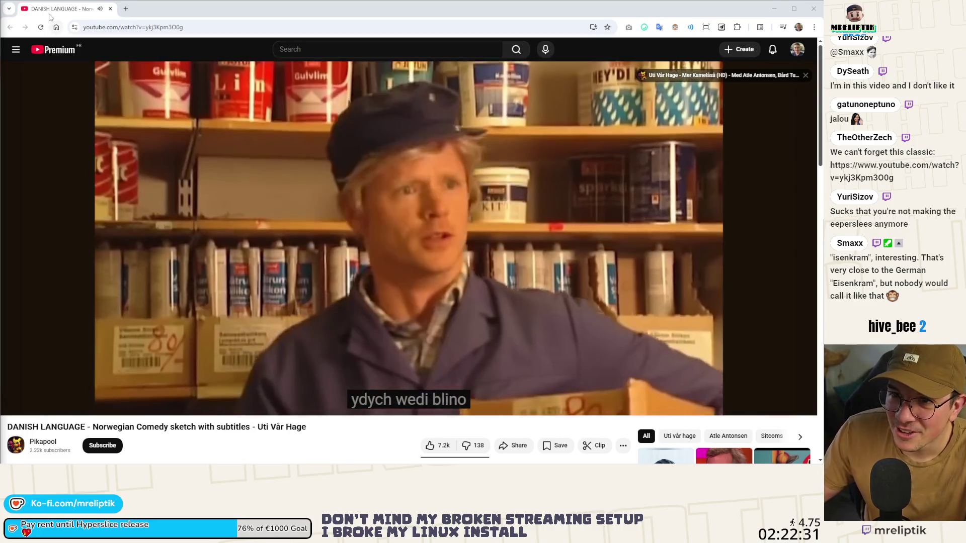
Return to the Godot editor, with the game on its CLEAR screen at score 220/1.
key(alt+Tab)
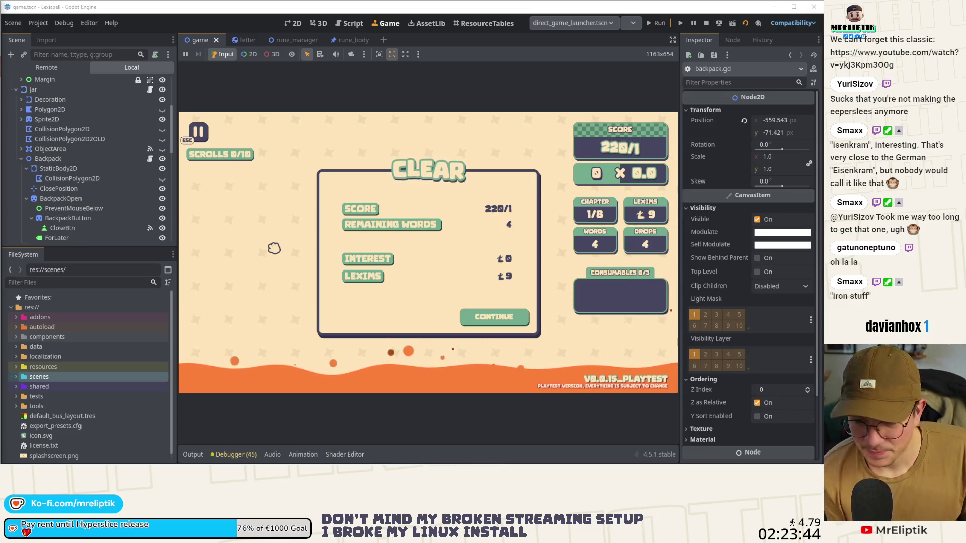
Continue from the results to the Arcanery shop, then stop the running game.
click(463, 316)
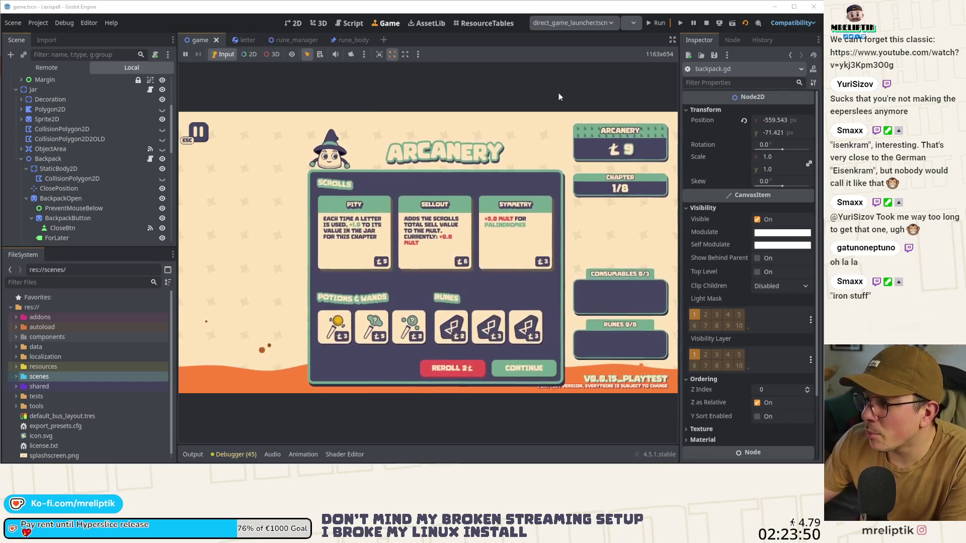
click(707, 22)
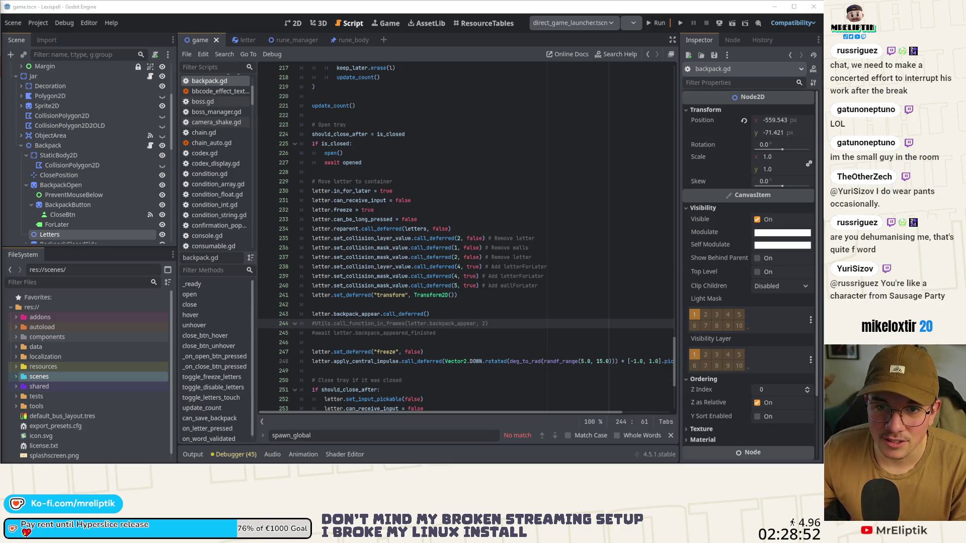
Maximize the Chrome window and preview the first sausage filter image.
drag(320, 115, 292, 84)
double_click(292, 84)
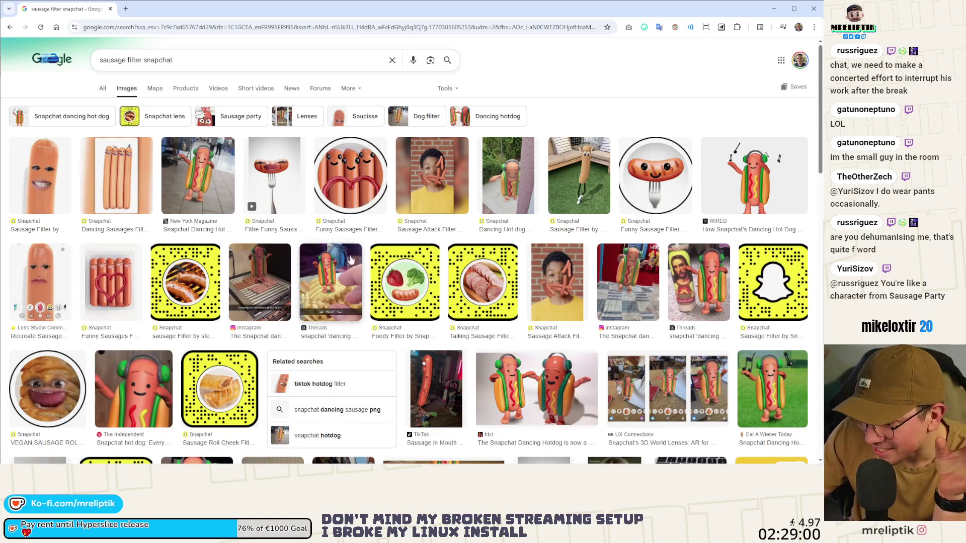
click(44, 182)
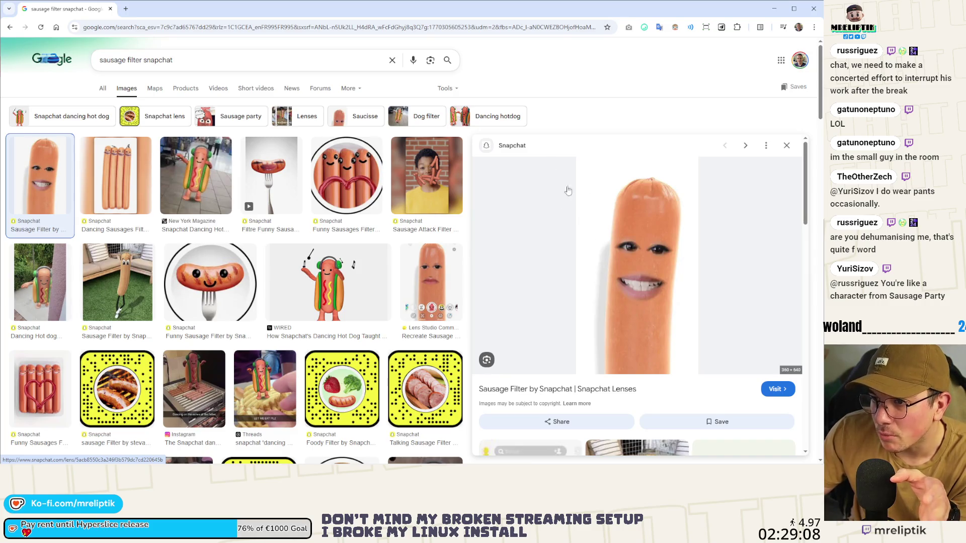
scroll(374, 221, down, 3)
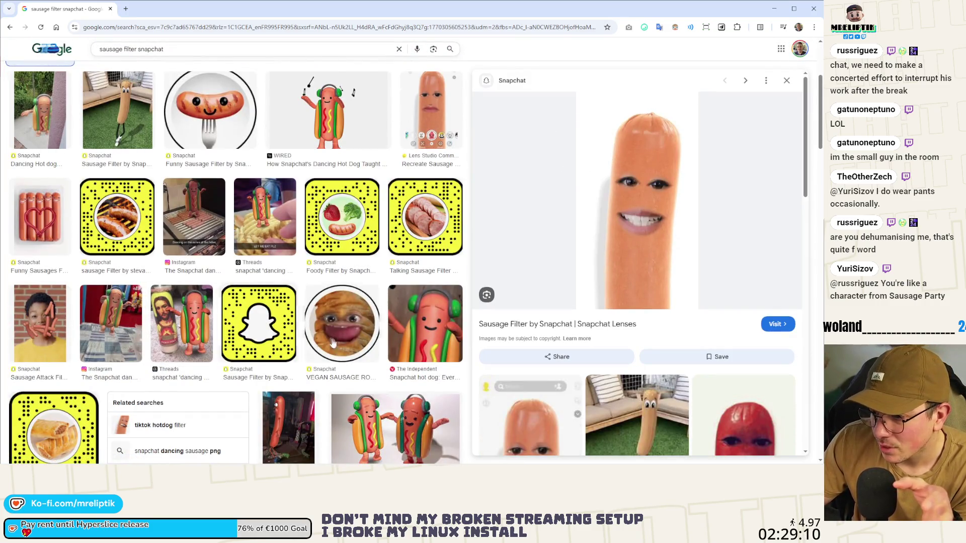
Preview the VEGAN SAUSAGE ROLL filter image and browse further results.
click(362, 319)
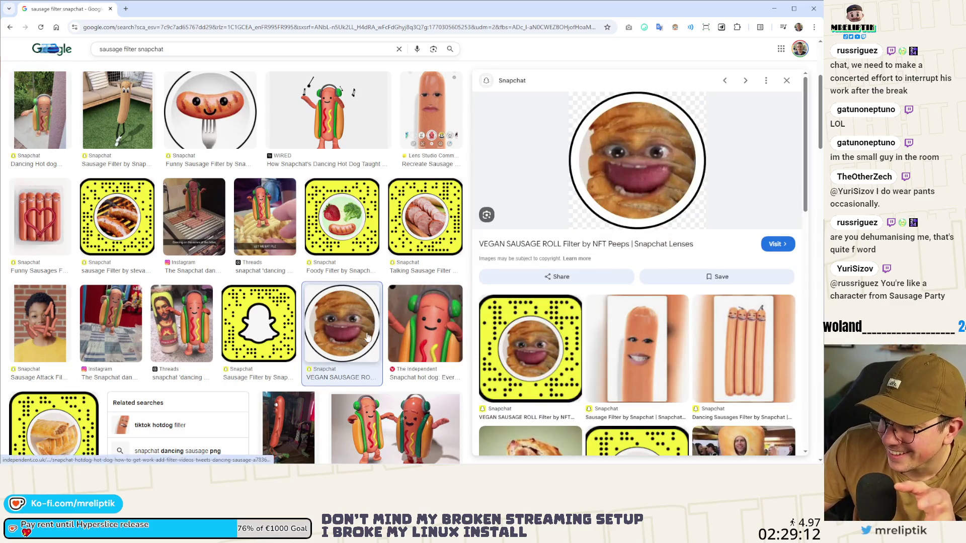
scroll(368, 338, down, 5)
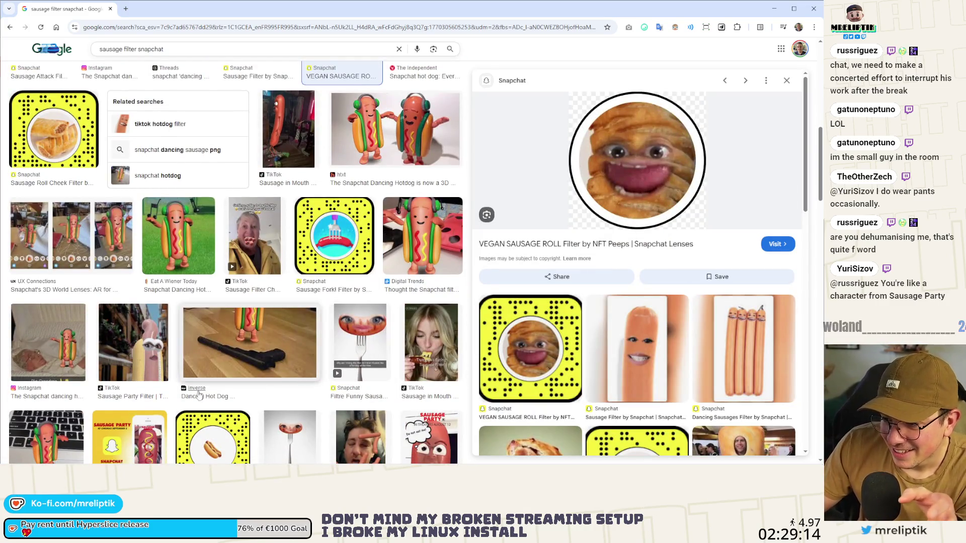
scroll(138, 351, down, 2)
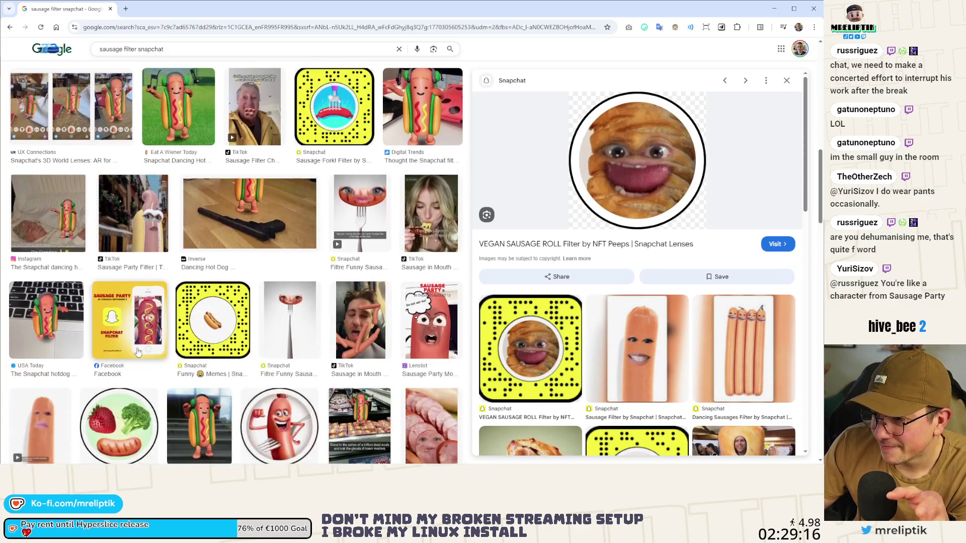
scroll(288, 355, up, 5)
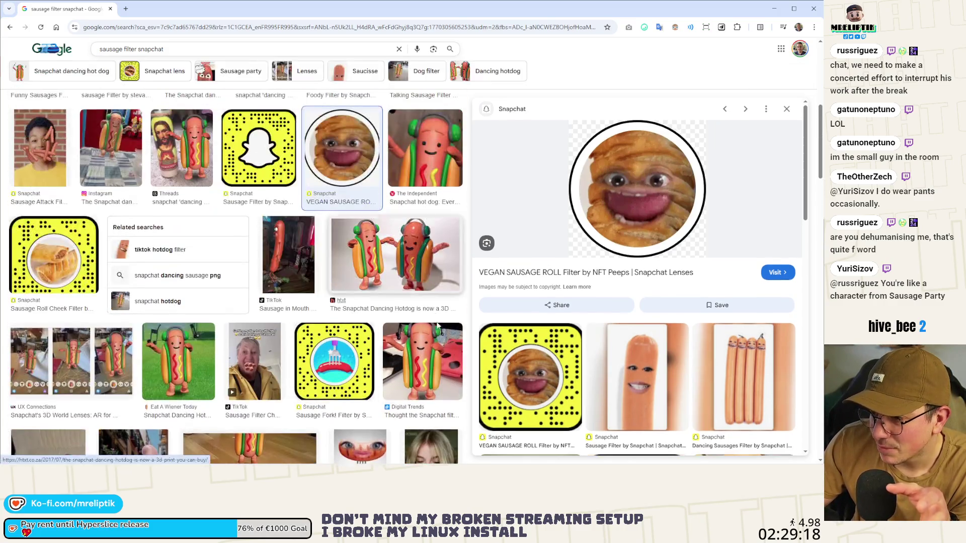
Preview the Digital Trends dancing hot dog image and scroll through the remaining results.
click(423, 362)
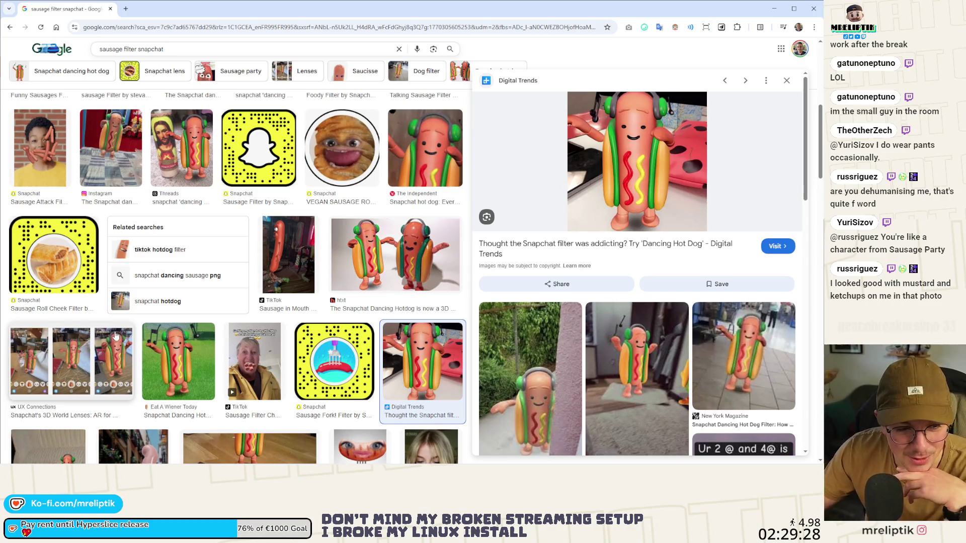
scroll(242, 315, down, 7)
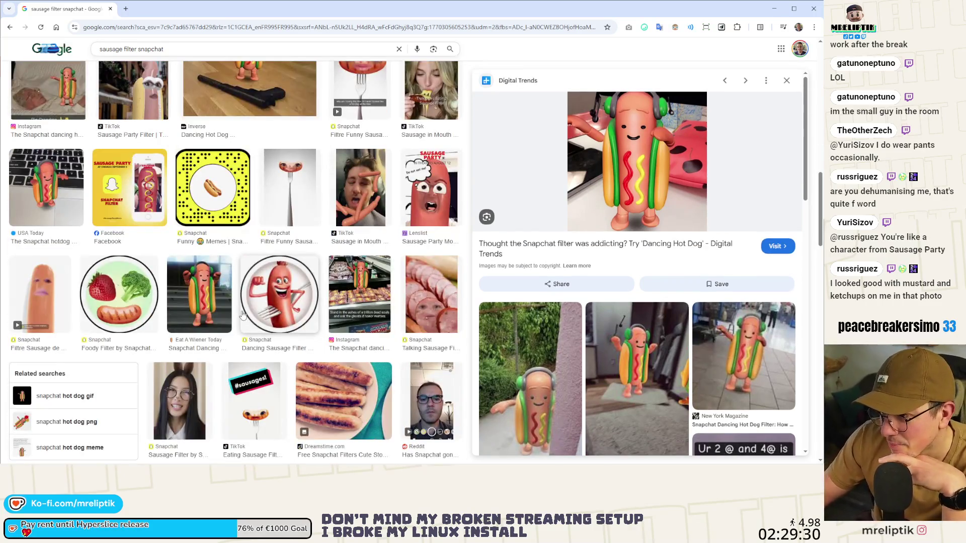
scroll(242, 315, down, 3)
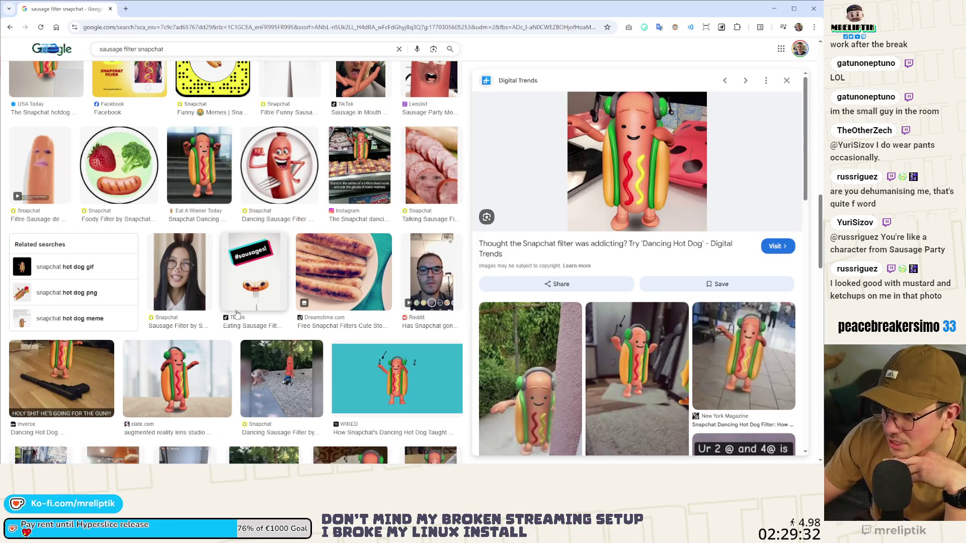
scroll(236, 314, down, 4)
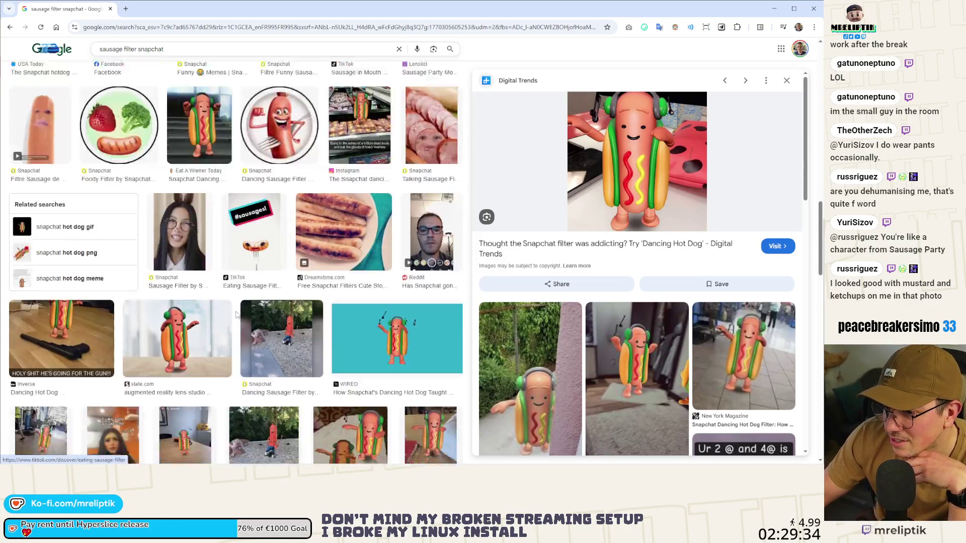
scroll(237, 314, down, 4)
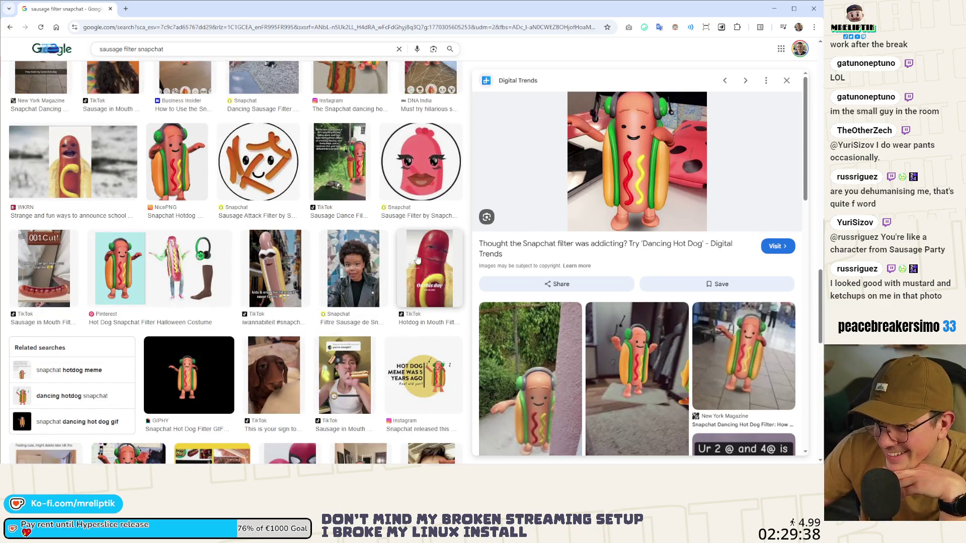
scroll(195, 315, down, 4)
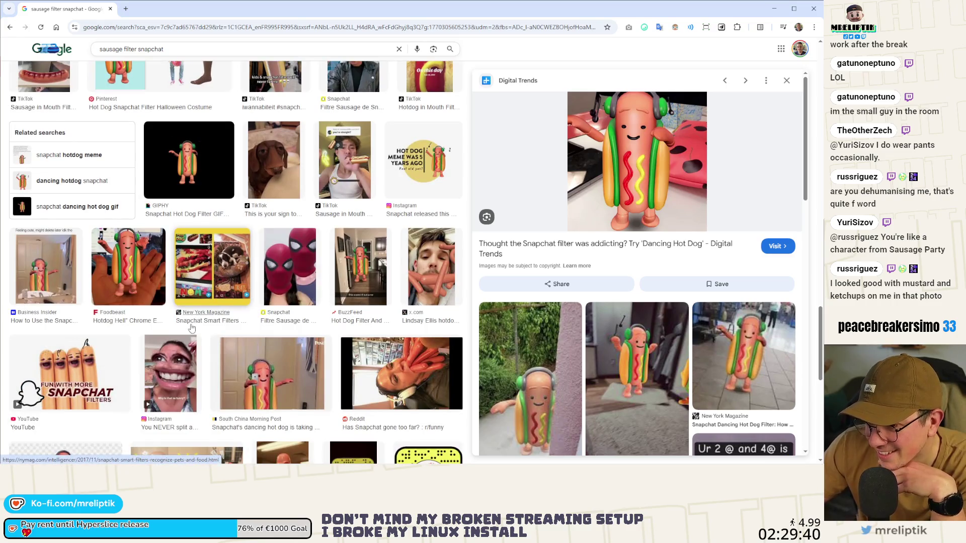
scroll(192, 328, down, 5)
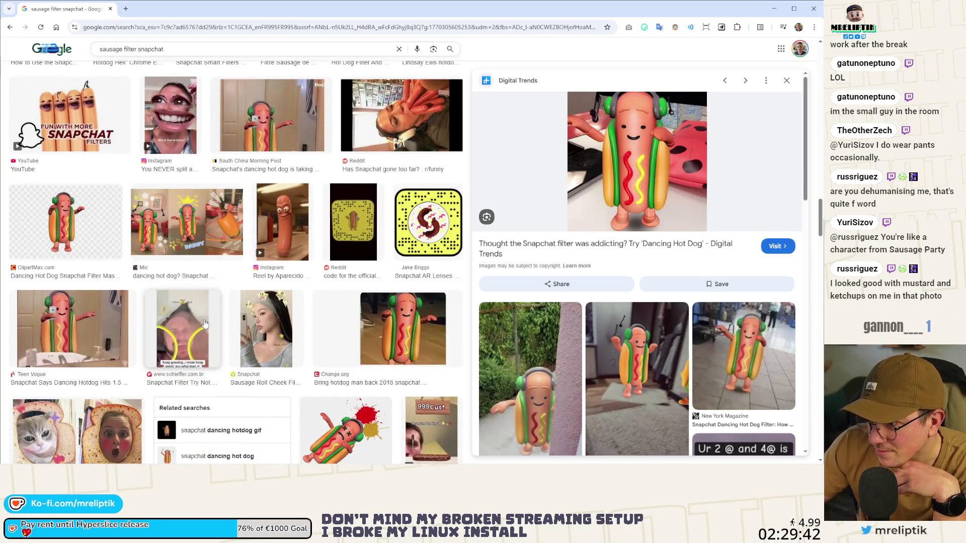
scroll(204, 324, up, 3)
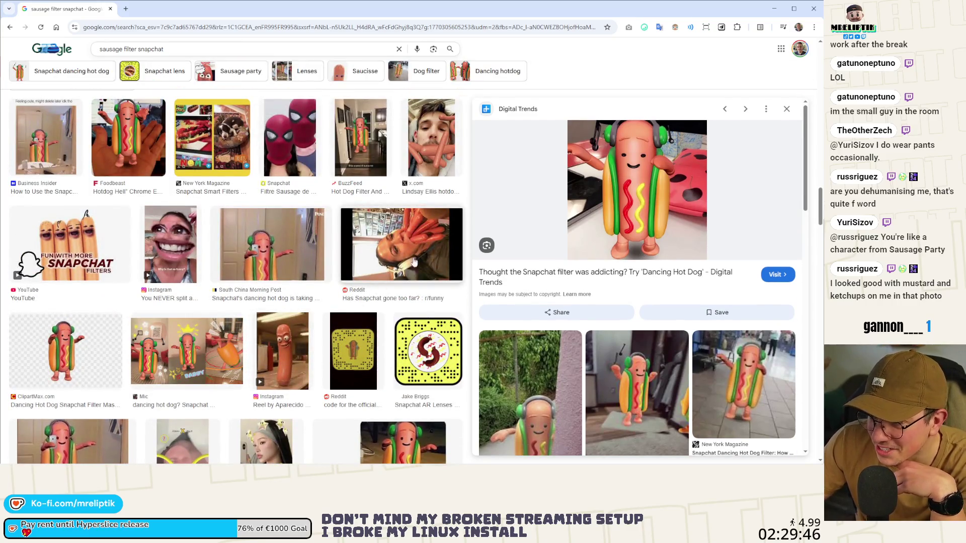
scroll(110, 232, down, 7)
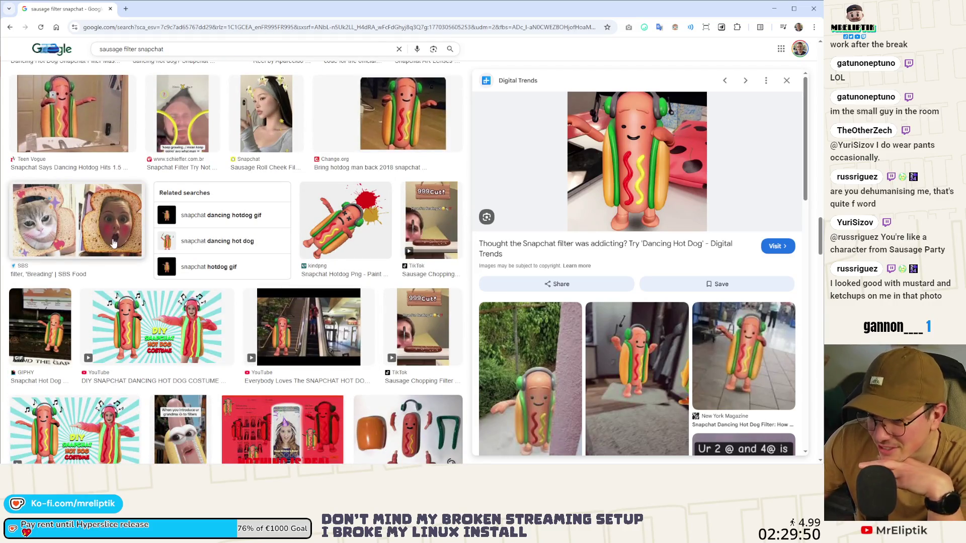
scroll(112, 243, down, 15)
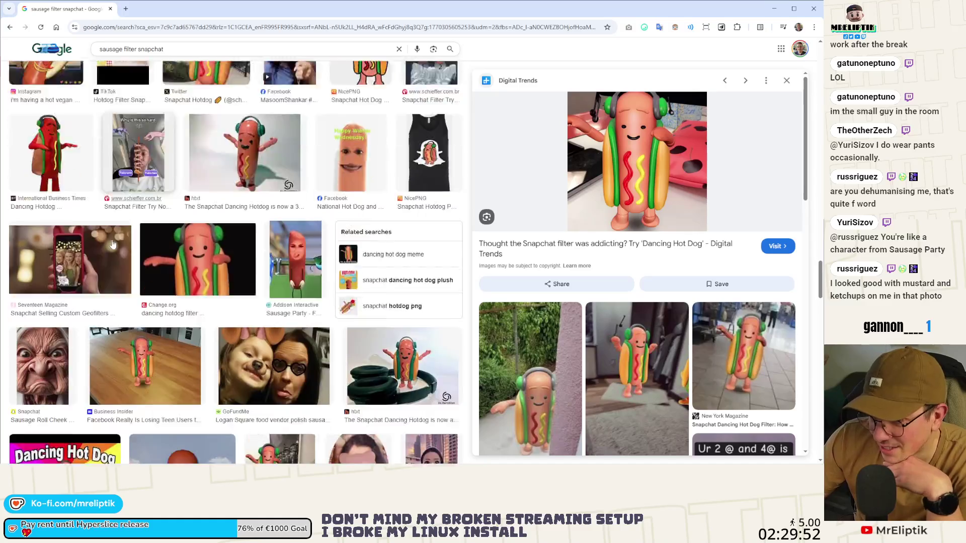
scroll(113, 243, down, 5)
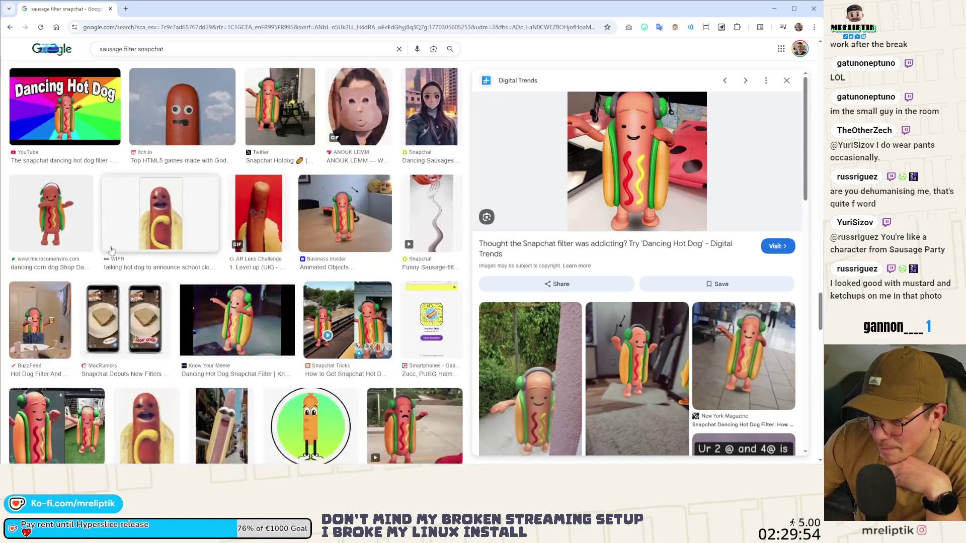
scroll(113, 243, up, 6)
key(alt+Tab)
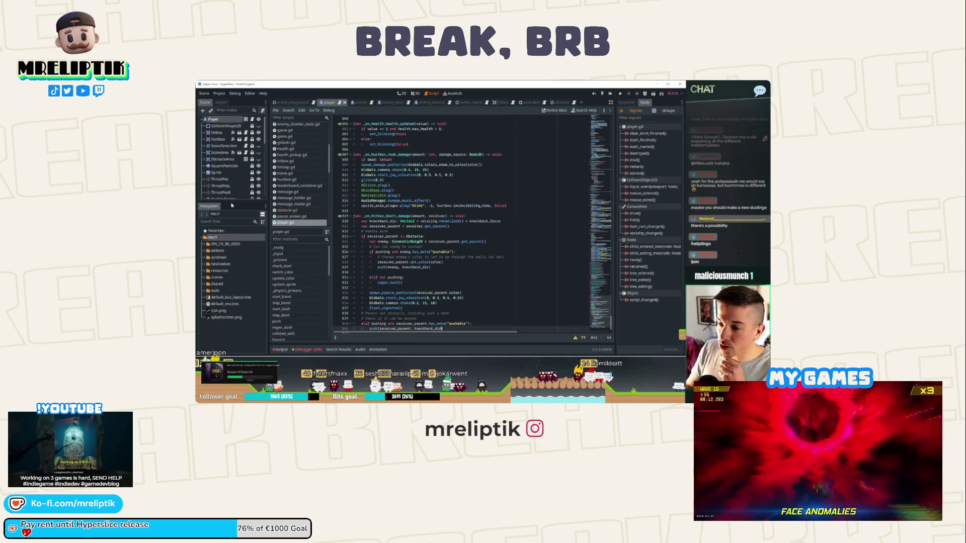
Give the scene tree panel slightly more height.
drag(237, 201, 239, 204)
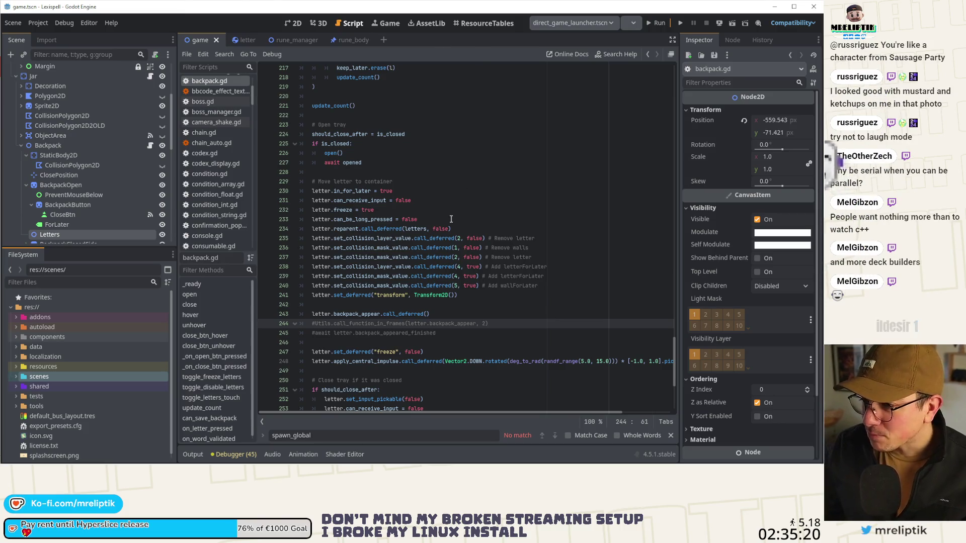
click(441, 311)
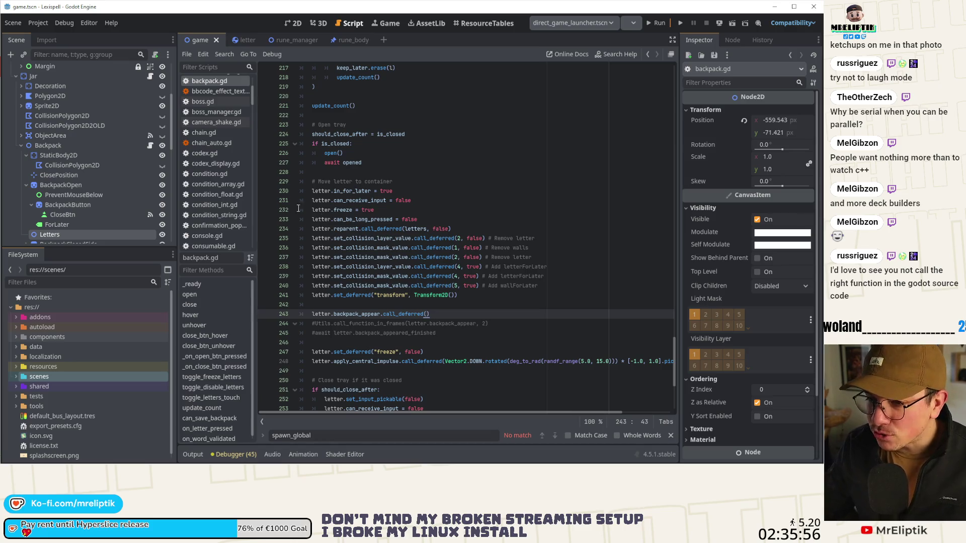
mouse_move(96, 462)
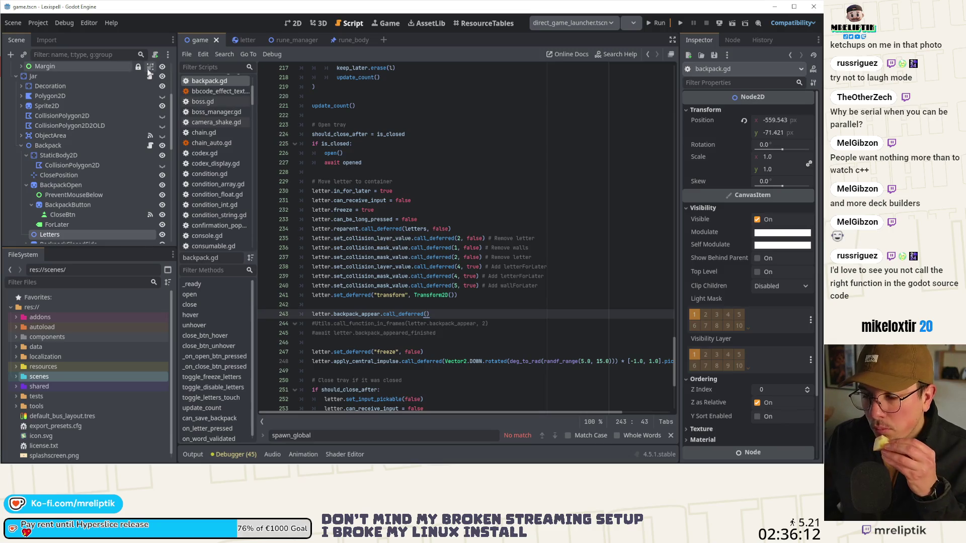
scroll(148, 69, up, 5)
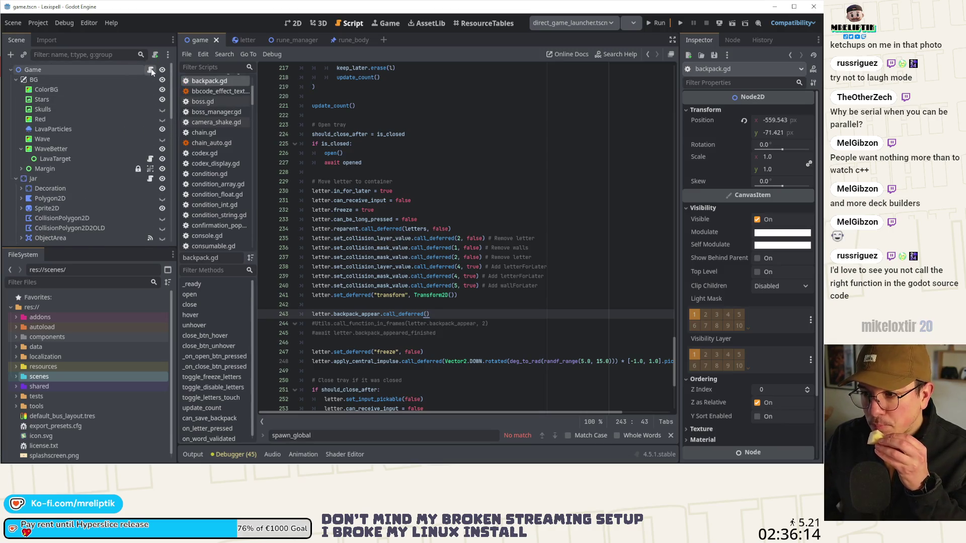
Open game.gd at _ready and inspect the current_game_stats restore and words_spawned loop.
click(151, 69)
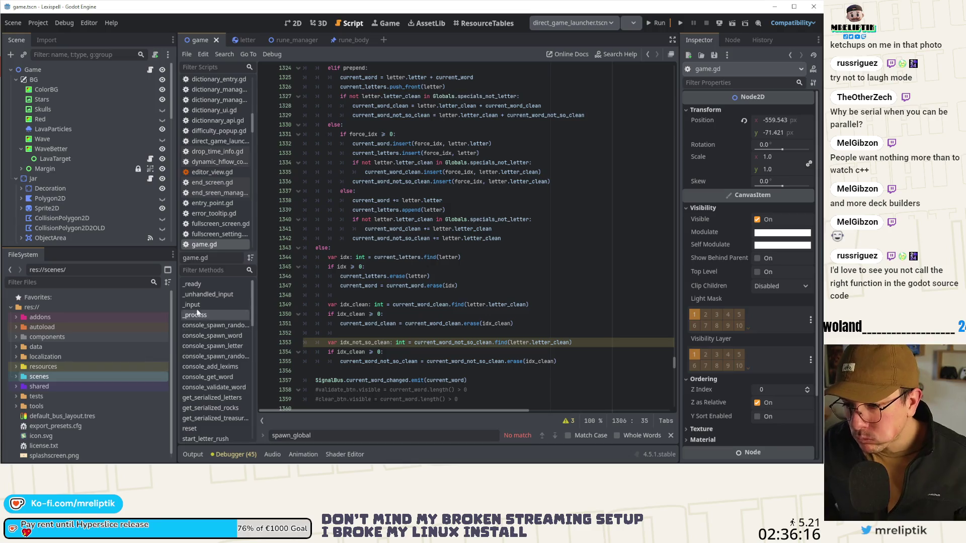
click(201, 284)
scroll(351, 285, down, 10)
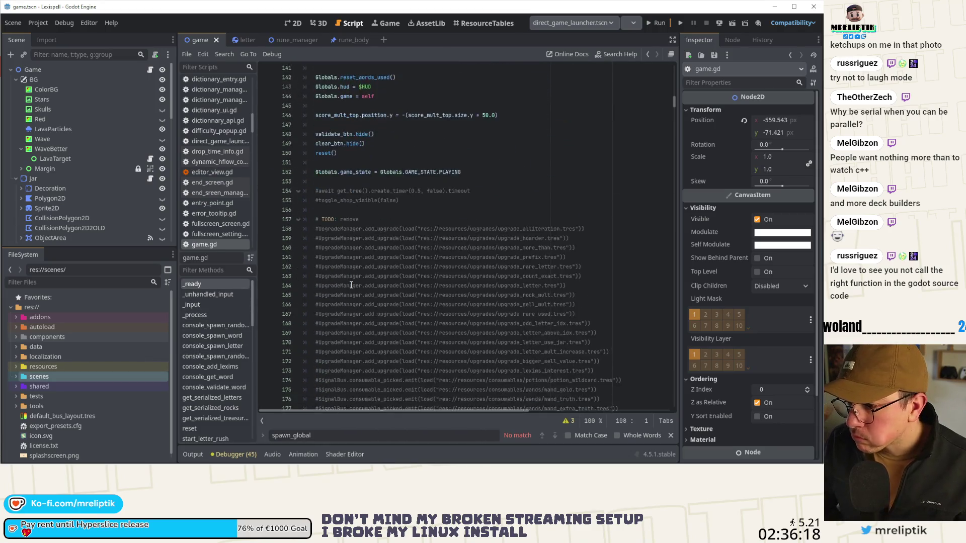
scroll(351, 284, down, 10)
click(482, 278)
scroll(482, 278, down, 1)
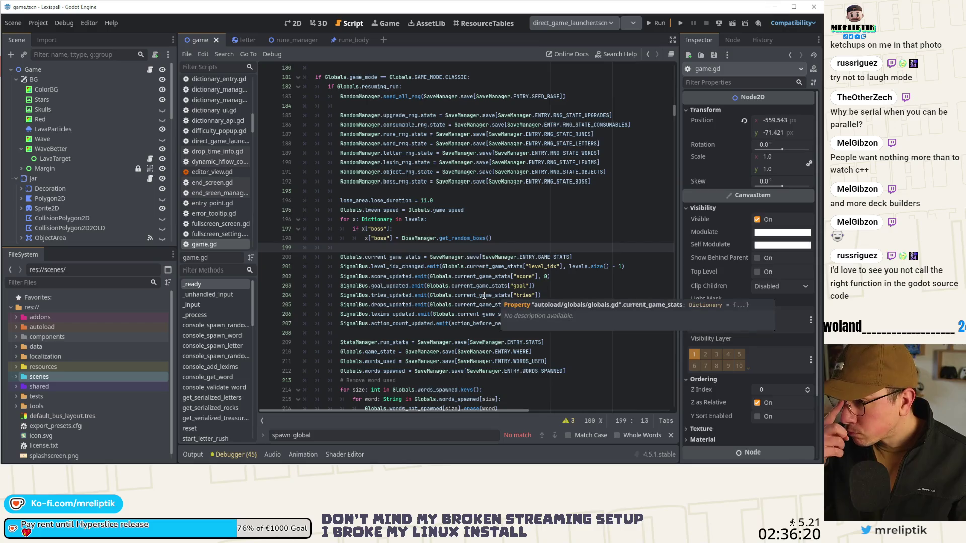
scroll(484, 296, down, 4)
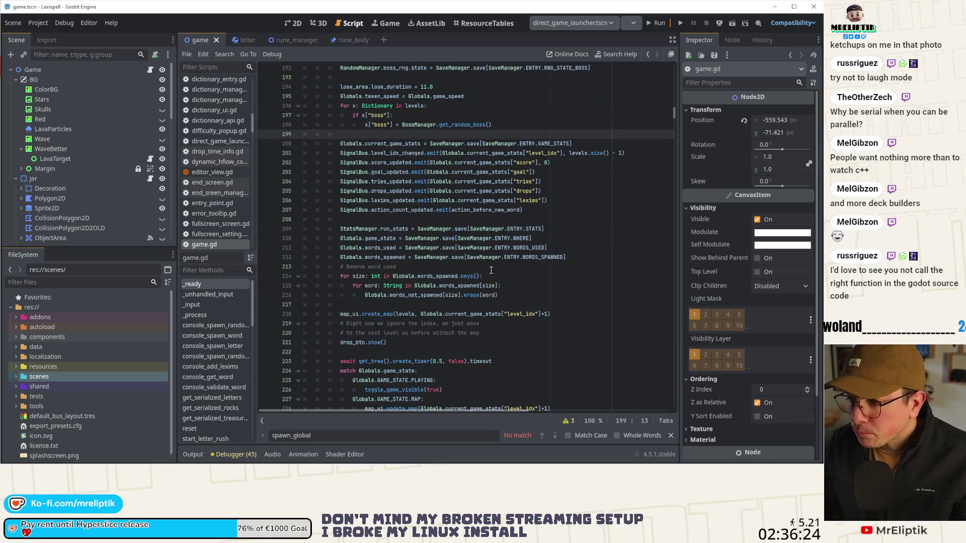
click(523, 281)
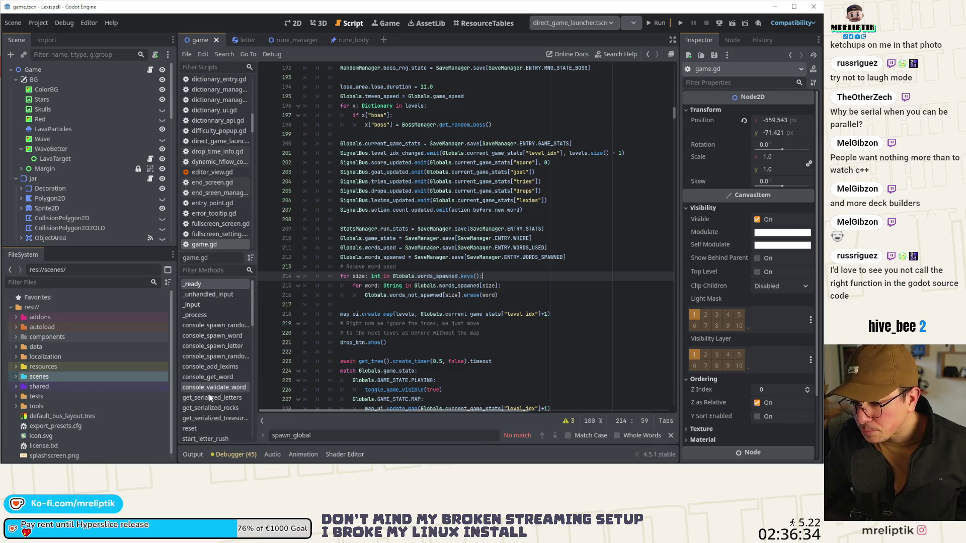
Read the rest of the resume code, then open rune.gd.
scroll(209, 394, down, 3)
scroll(211, 216, down, 5)
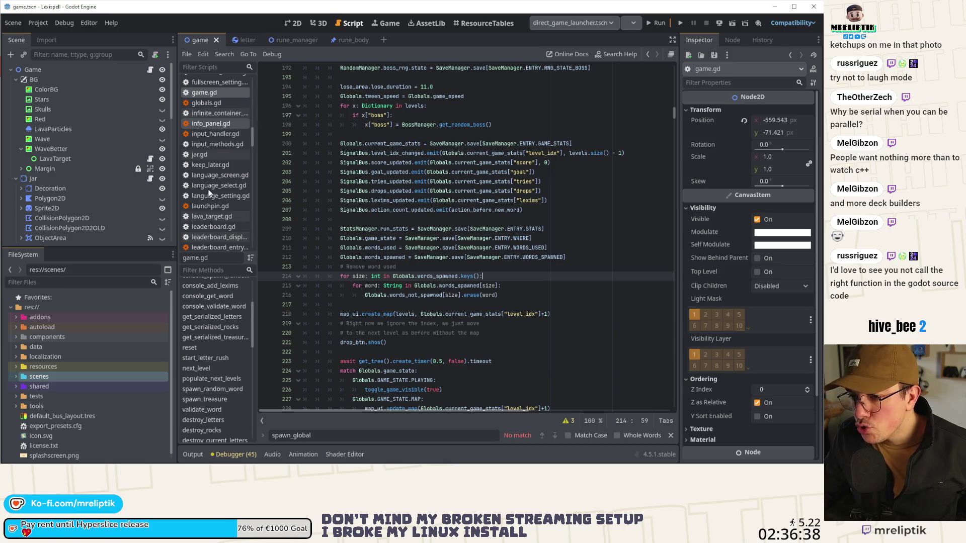
scroll(221, 195, down, 1)
scroll(223, 193, down, 6)
click(226, 210)
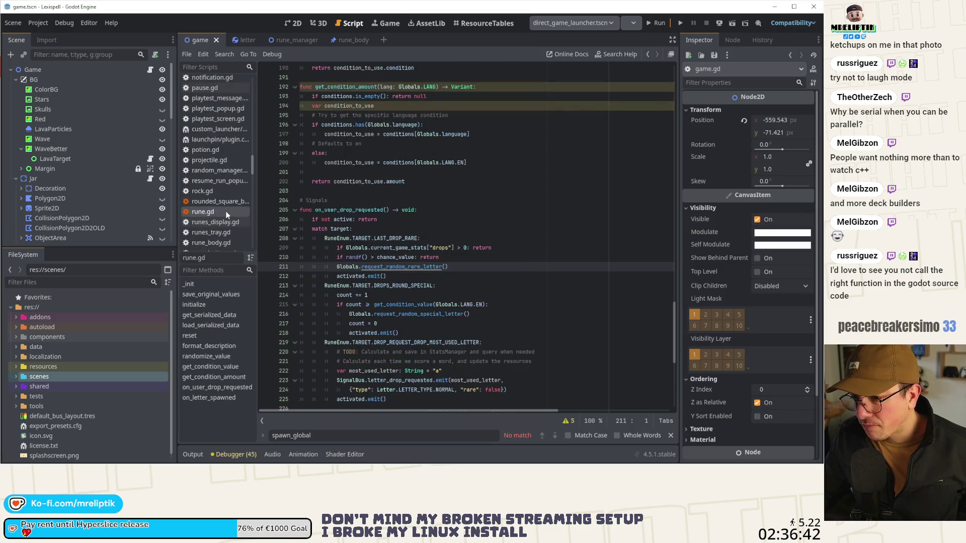
Select get_condition_amount, then jump to rune.gd's load_serialized_data function.
double_click(359, 87)
scroll(327, 201, up, 6)
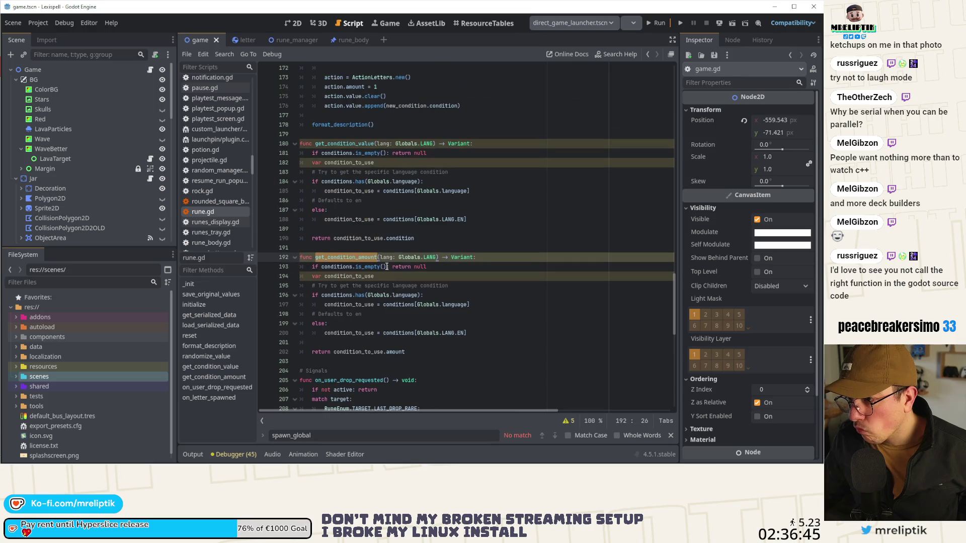
click(200, 322)
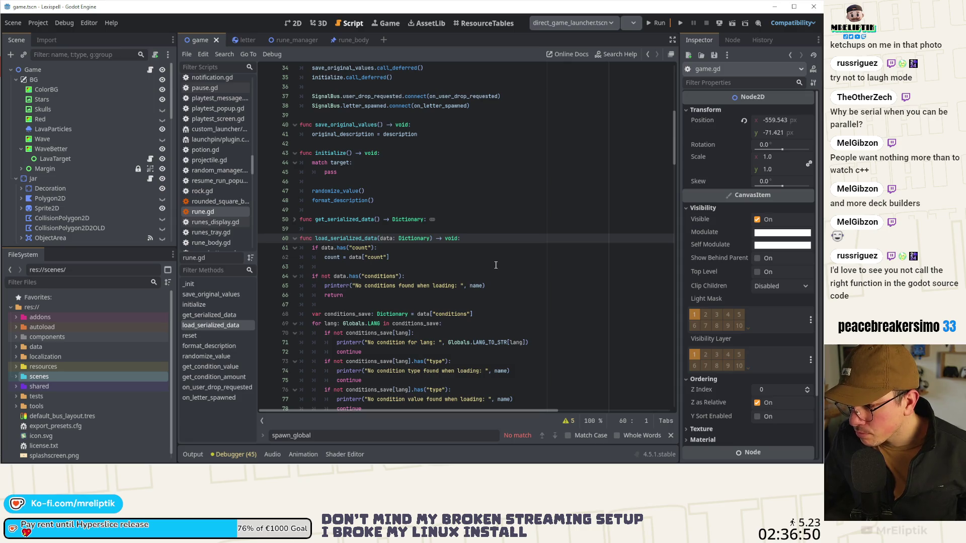
scroll(496, 265, down, 4)
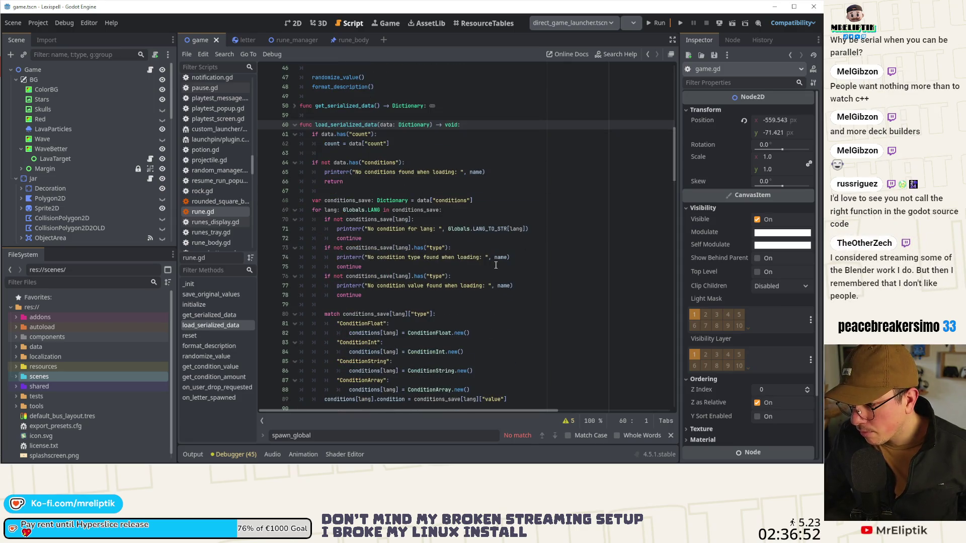
scroll(496, 266, up, 15)
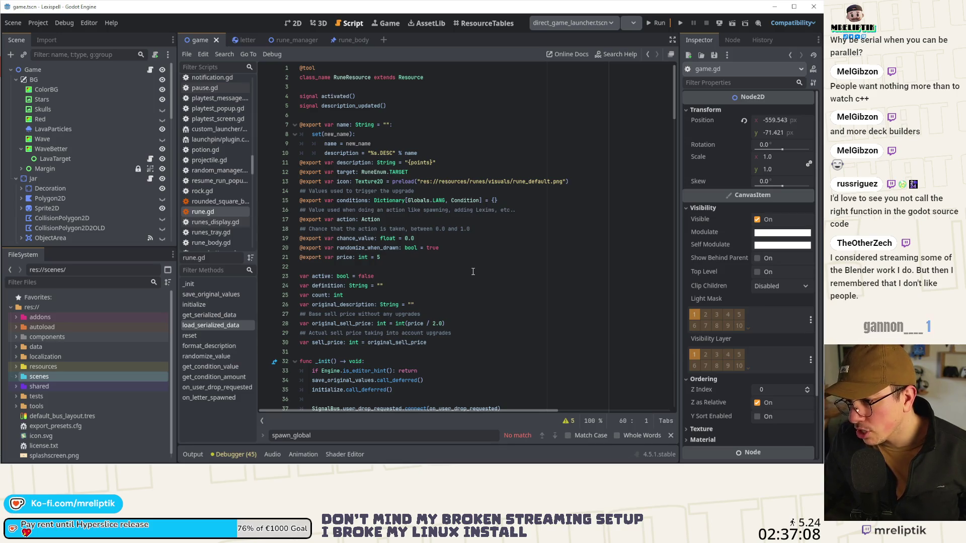
Inspect the chance_value, active and count variables at the top of rune.gd.
double_click(374, 239)
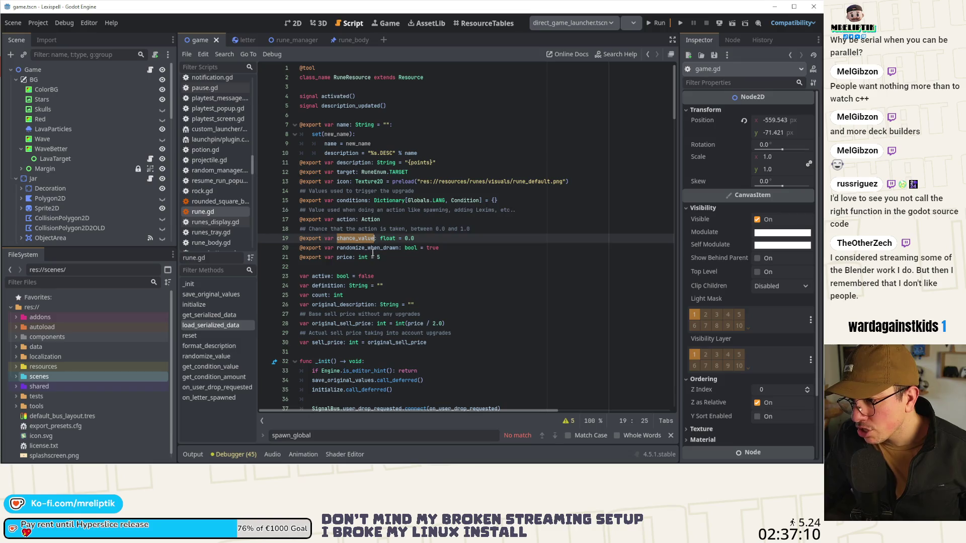
double_click(321, 276)
double_click(321, 295)
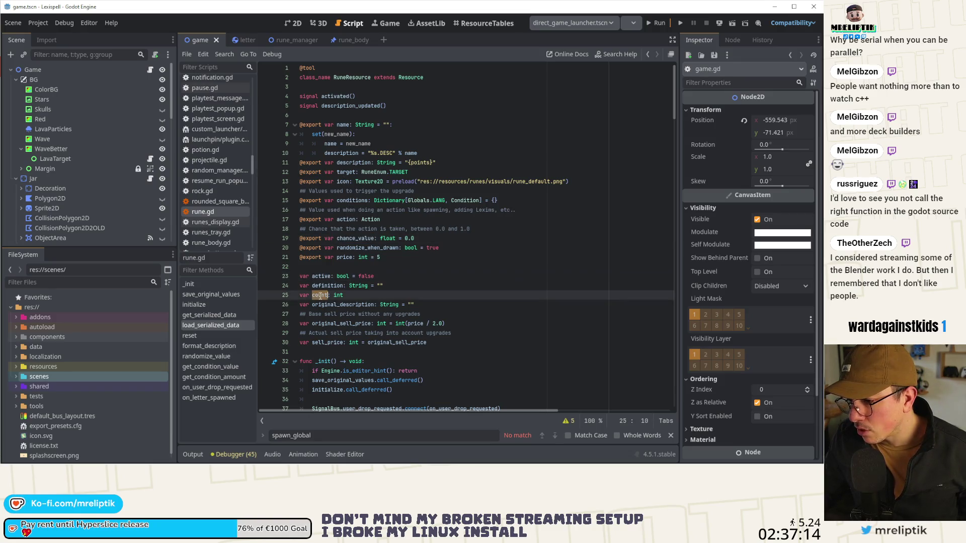
scroll(470, 291, down, 8)
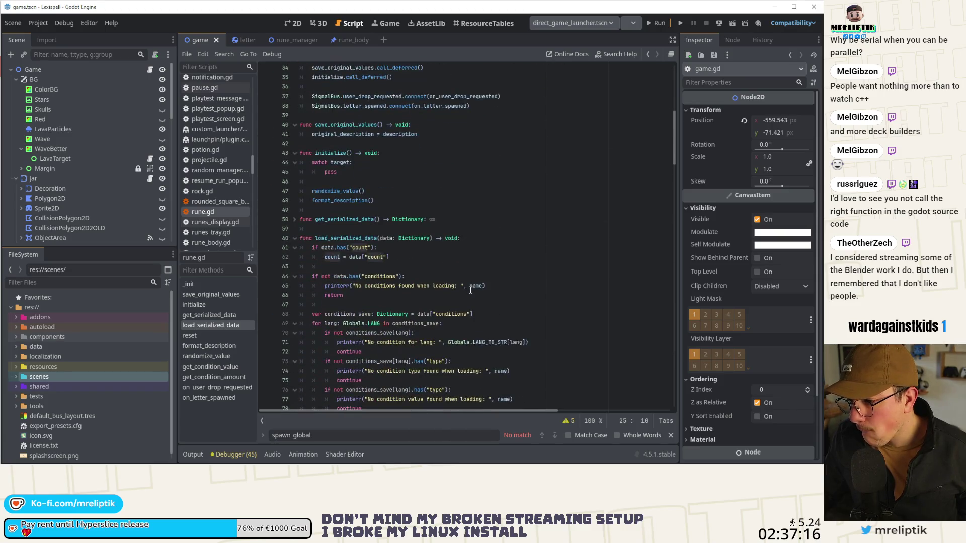
scroll(454, 272, down, 5)
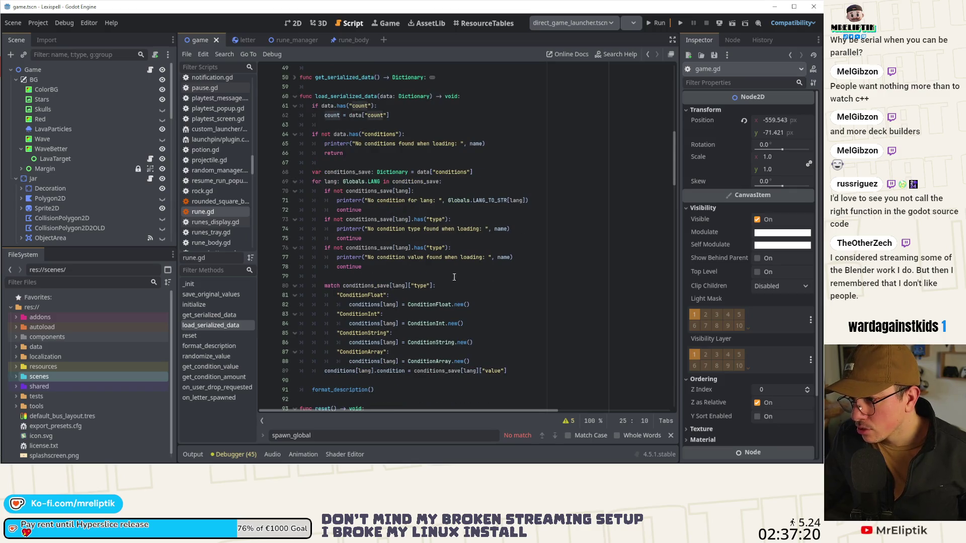
scroll(454, 276, down, 9)
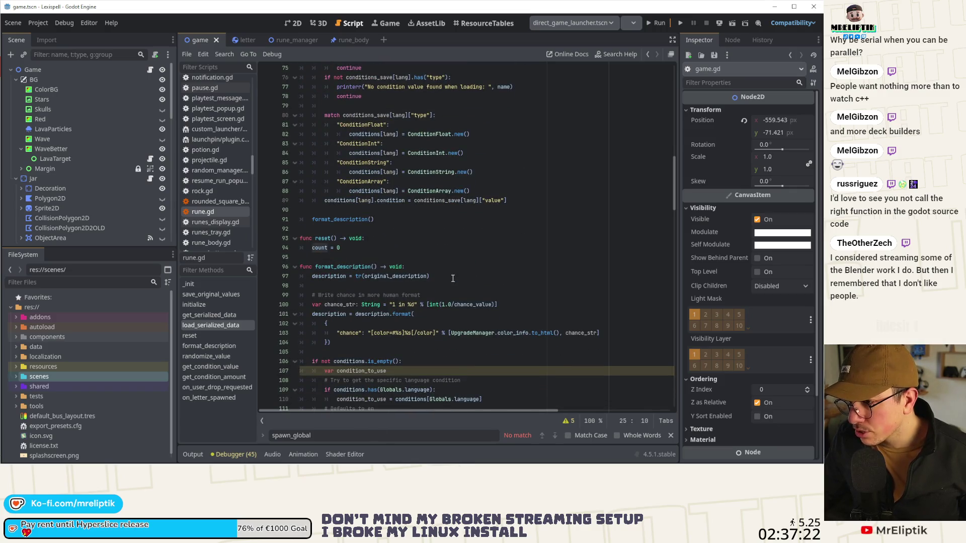
scroll(453, 278, up, 14)
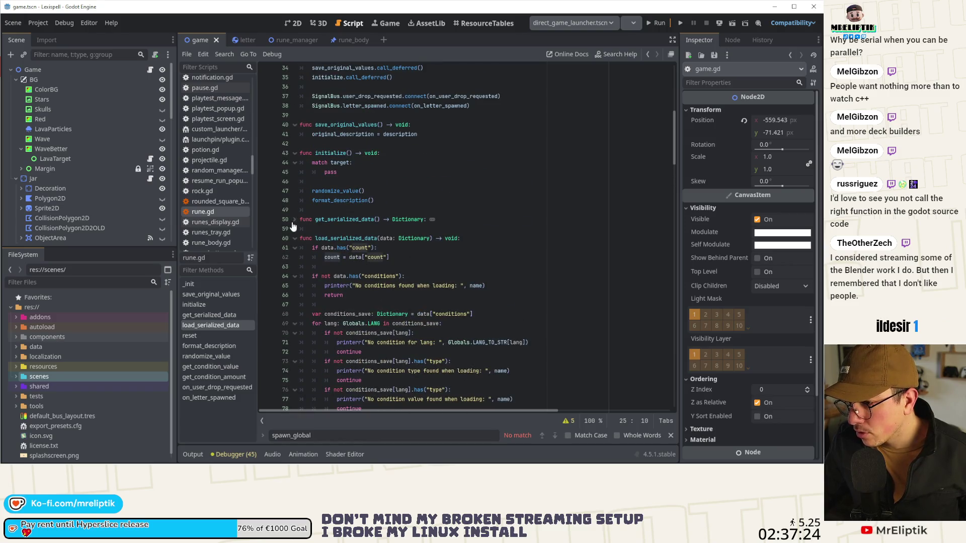
Unfold get_serialized_data and examine the per-language condition checks and no-conditions warning.
click(295, 220)
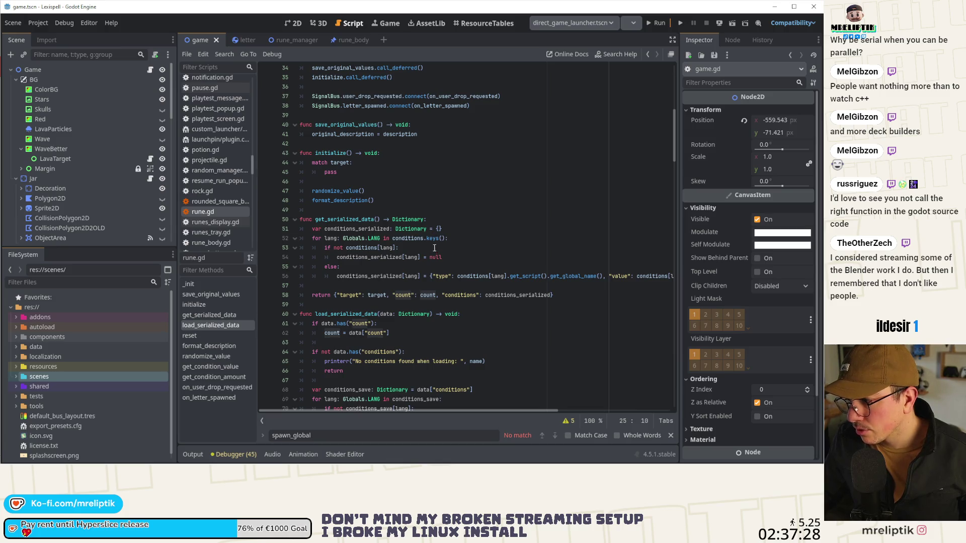
mouse_move(372, 408)
mouse_down()
mouse_move(327, 416)
mouse_move(325, 402)
mouse_up()
click(453, 270)
scroll(453, 269, down, 3)
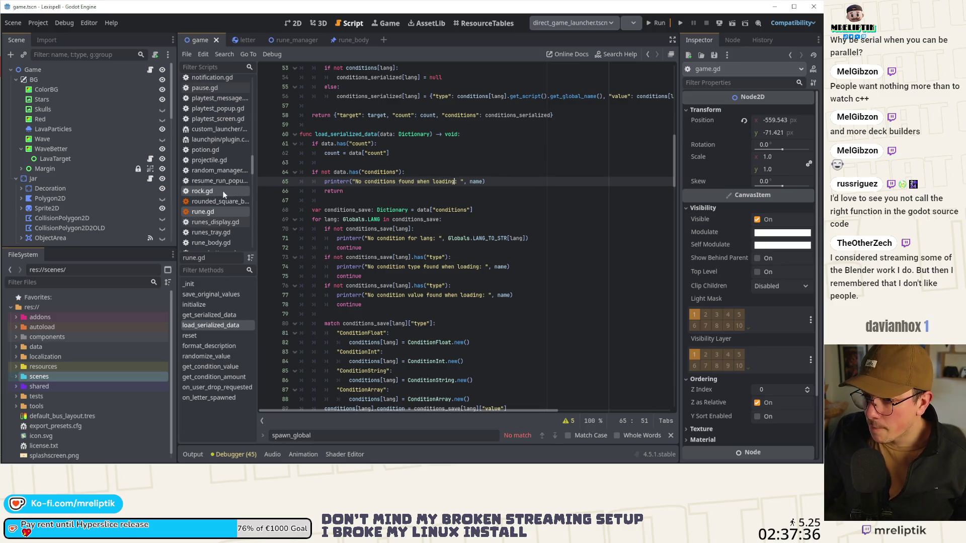
scroll(226, 206, down, 2)
Open rune_manager.gd and navigate to its load_serialized_data function.
click(217, 230)
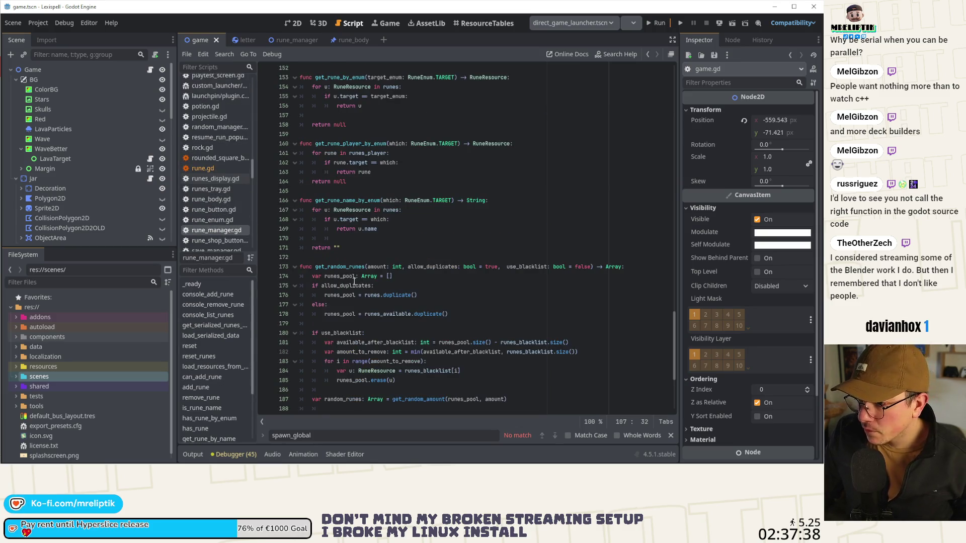
click(202, 366)
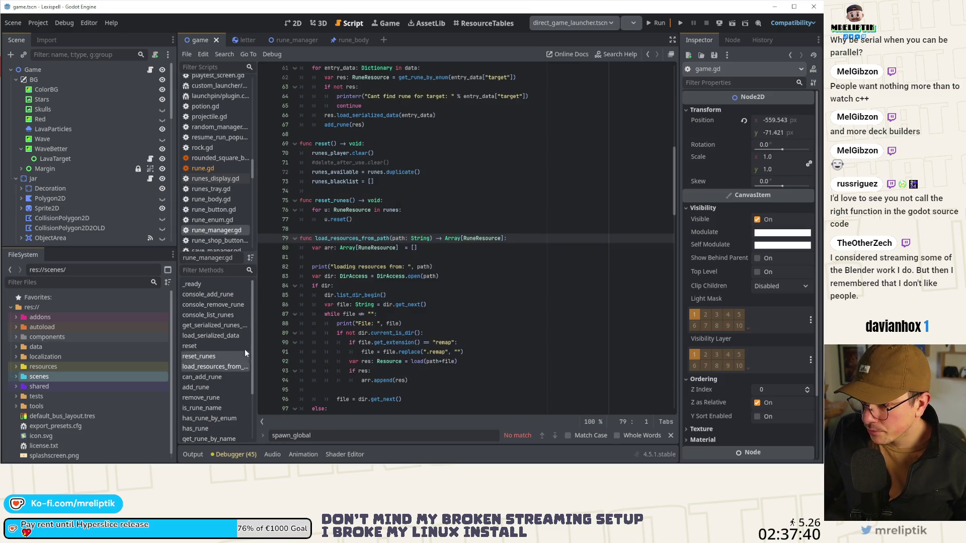
click(218, 336)
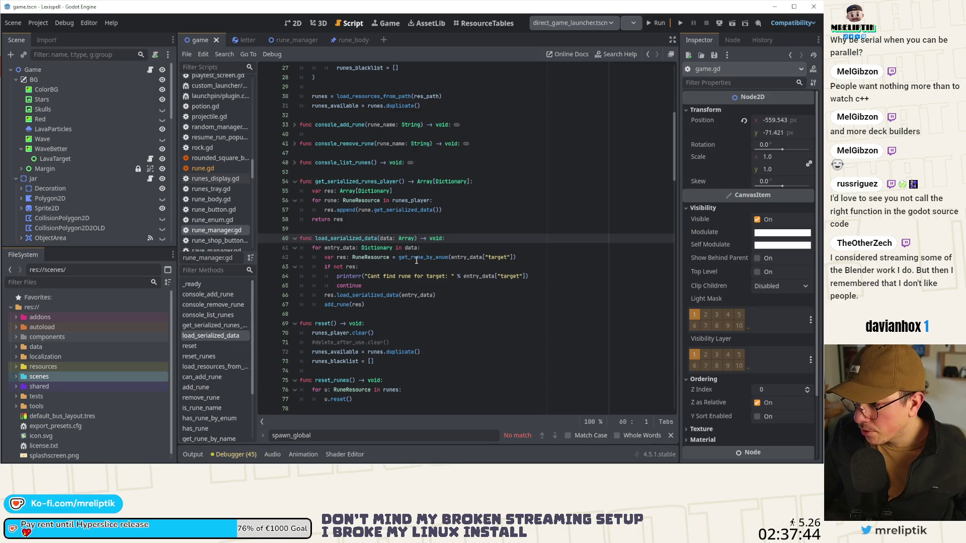
mouse_move(416, 260)
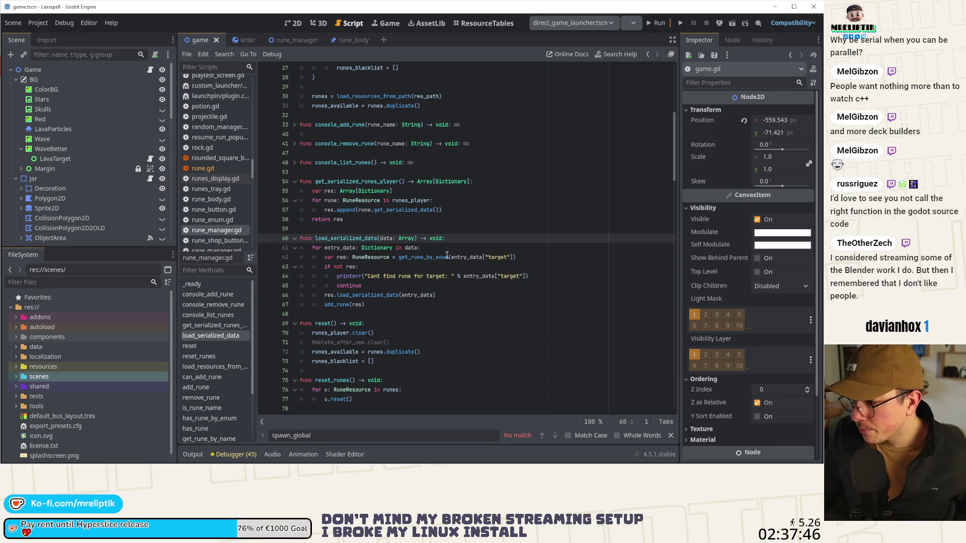
Follow the add_rune call to its definition, then switch to the 2D game scene.
double_click(355, 305)
click(358, 305)
click(387, 296)
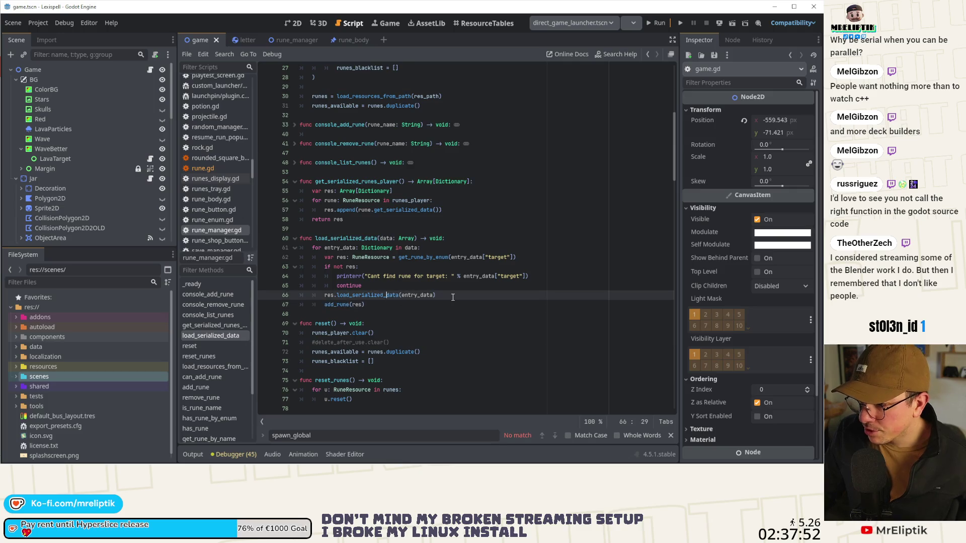
ctrl+click(336, 305)
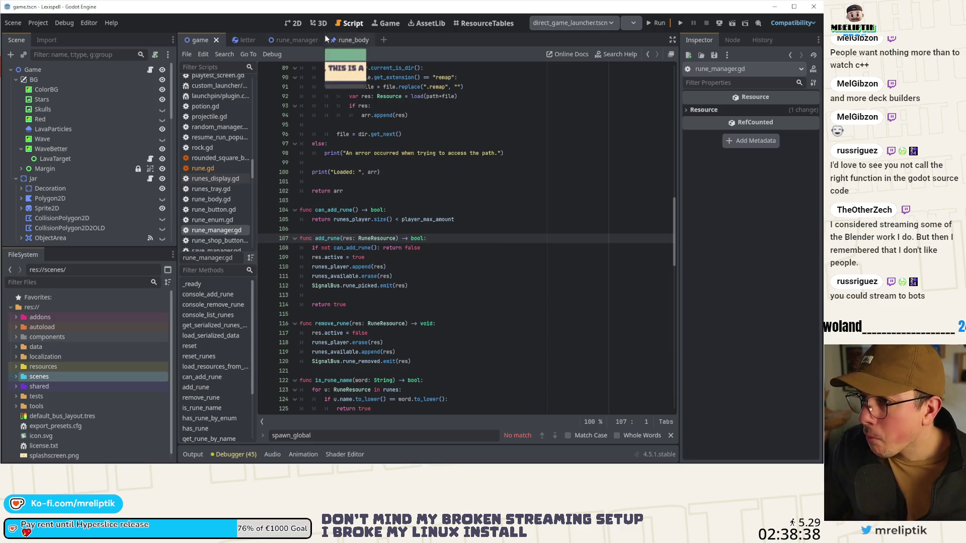
click(293, 24)
Zoom the 2D canvas to about 56% on the cauldron, backpack and score panels.
scroll(326, 332, down, 1)
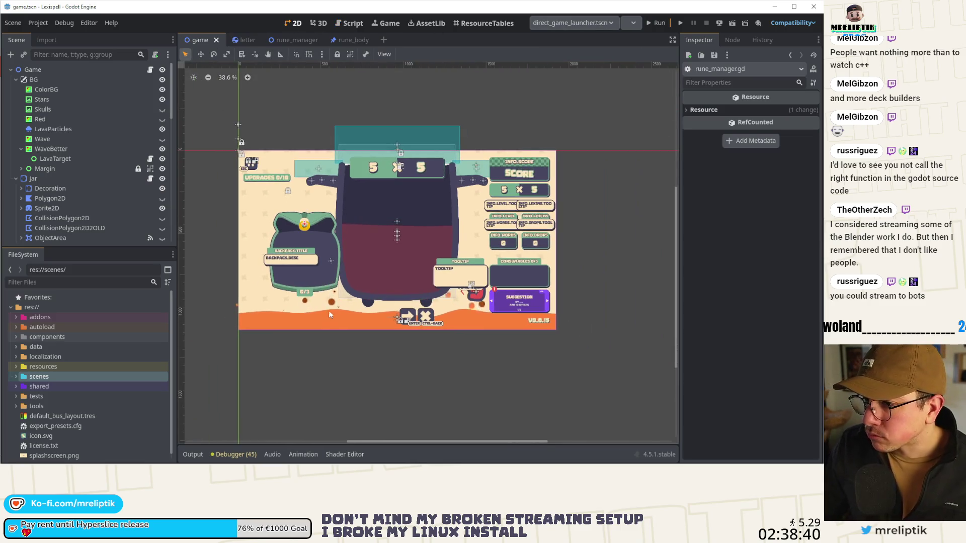
scroll(334, 305, up, 2)
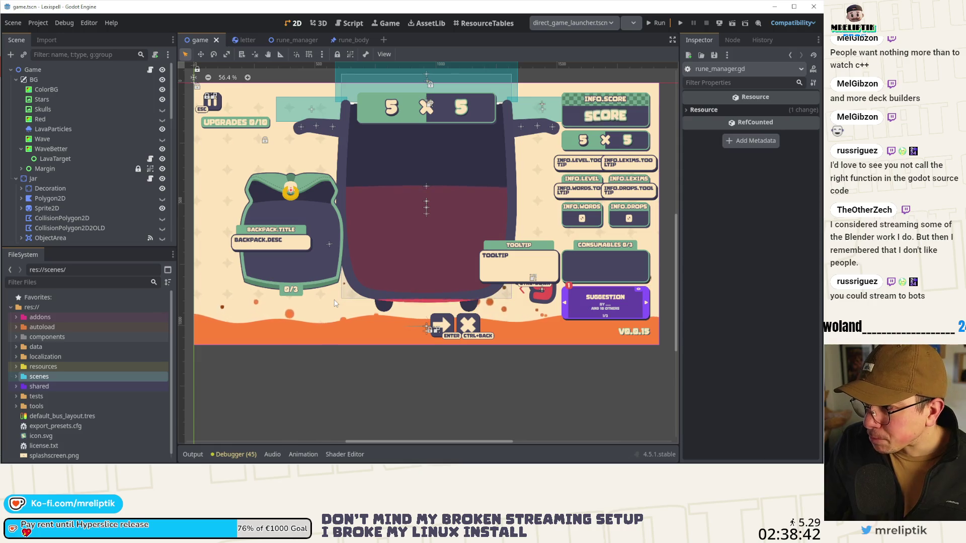
scroll(336, 303, up, 2)
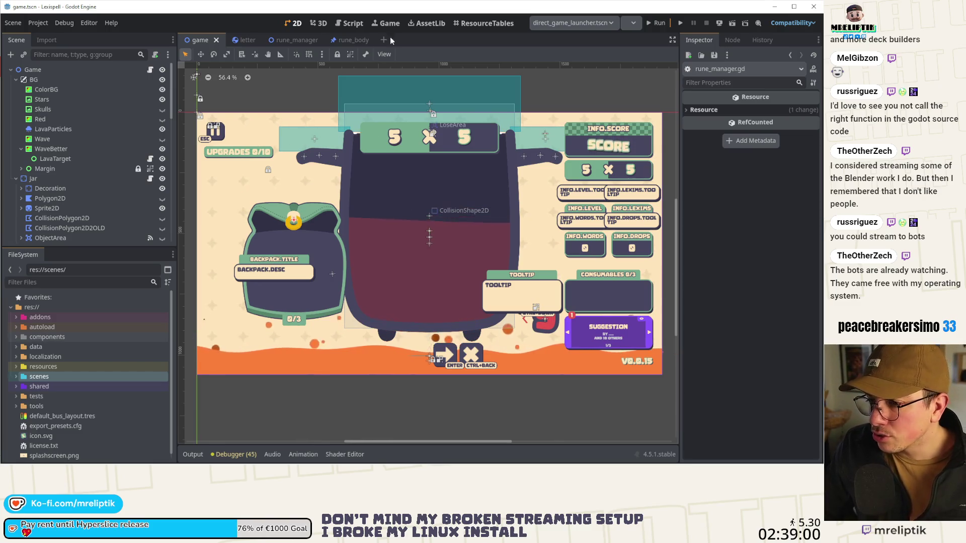
Run the game and play BAR in chapter 1 with the $ and gold E runes.
click(387, 23)
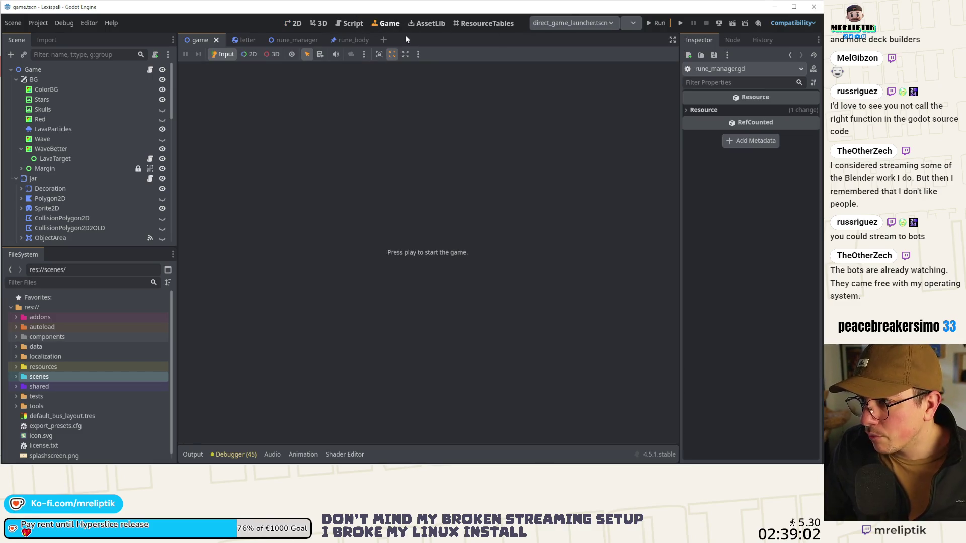
click(658, 22)
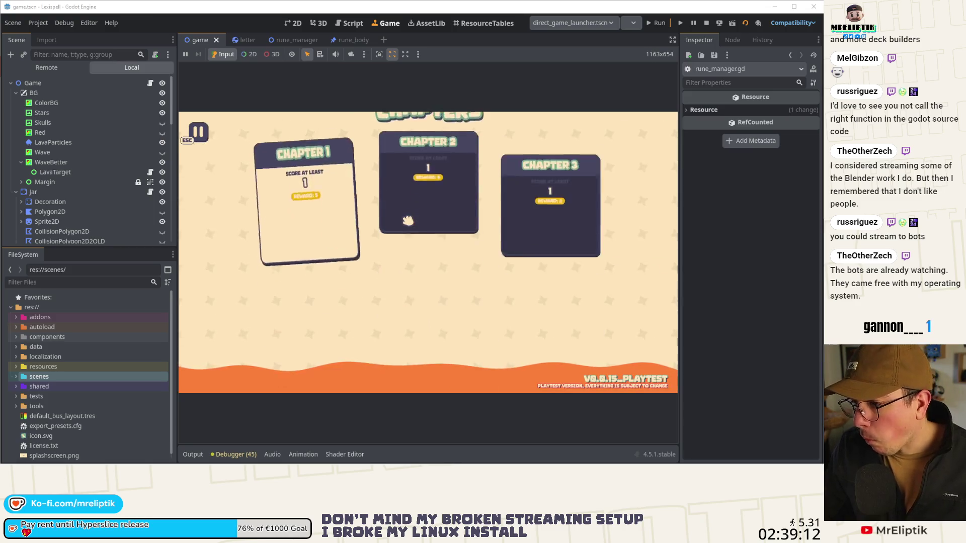
click(322, 281)
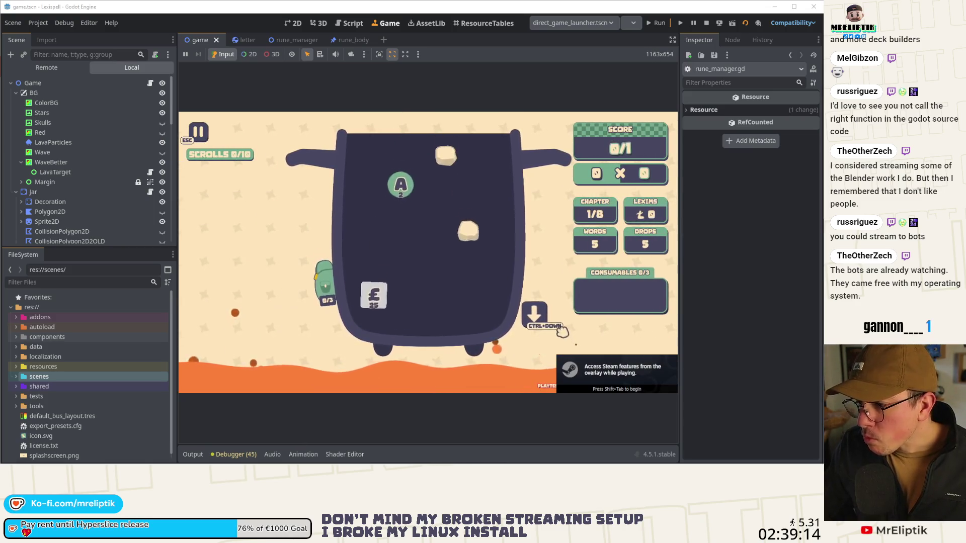
text(bar)
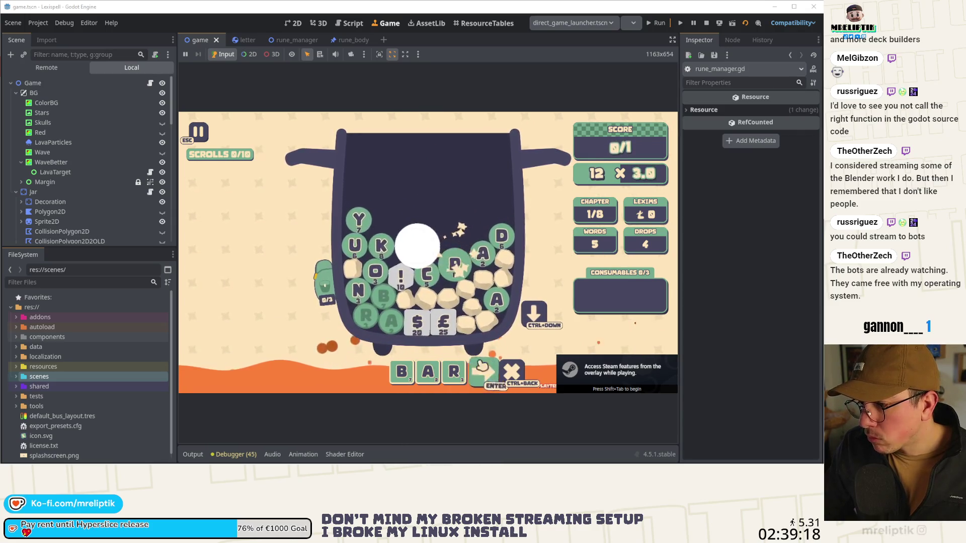
click(422, 322)
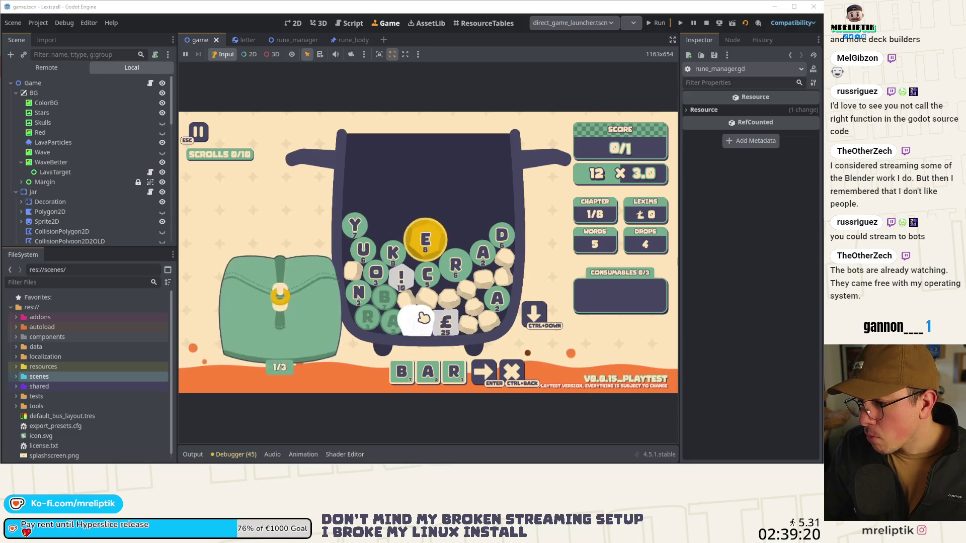
click(426, 246)
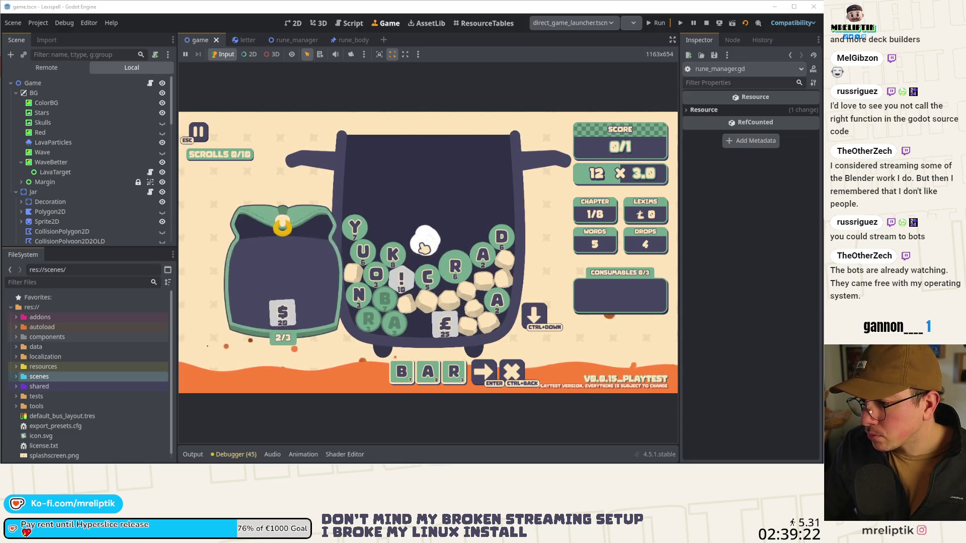
key(Return)
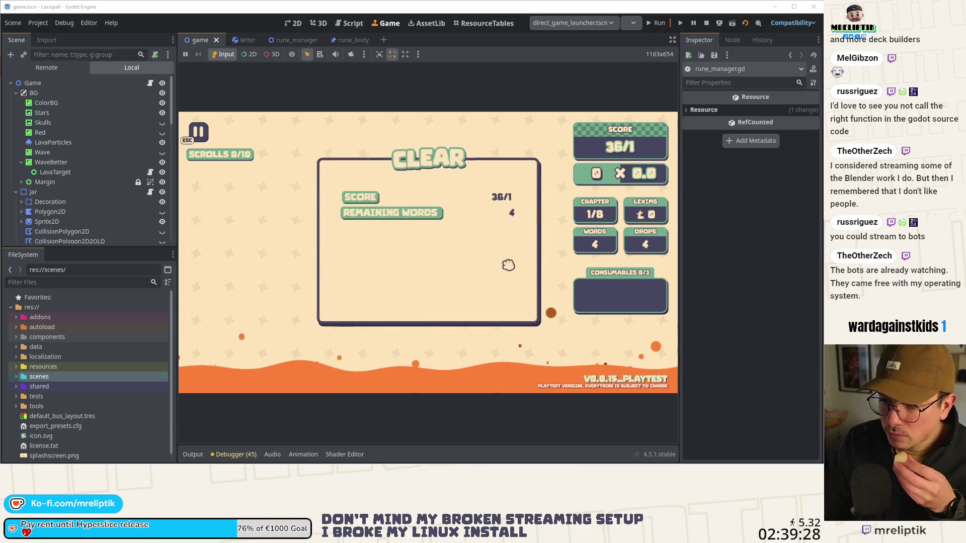
In the shop, buy the third and first runes plus the SEVEN scroll, then start chapter 2.
key(Return)
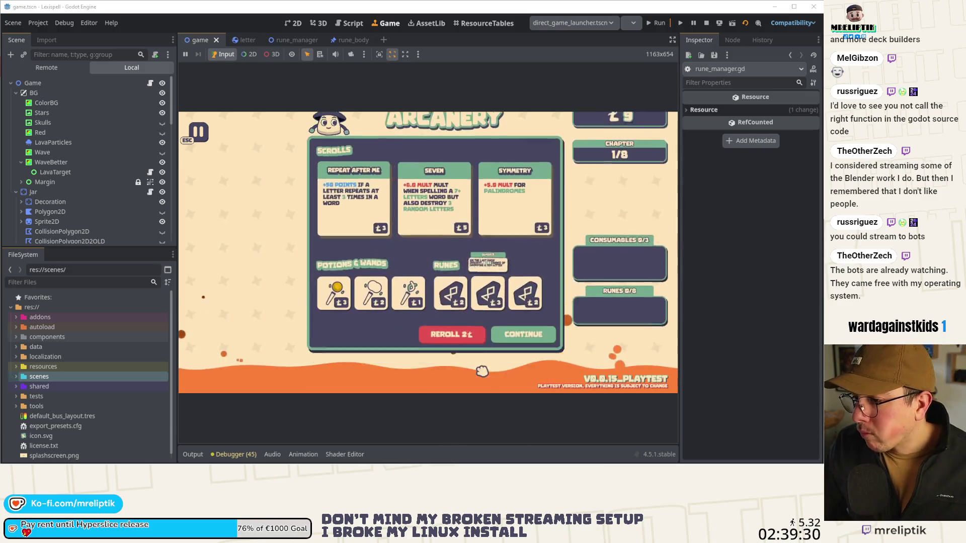
click(526, 326)
click(451, 326)
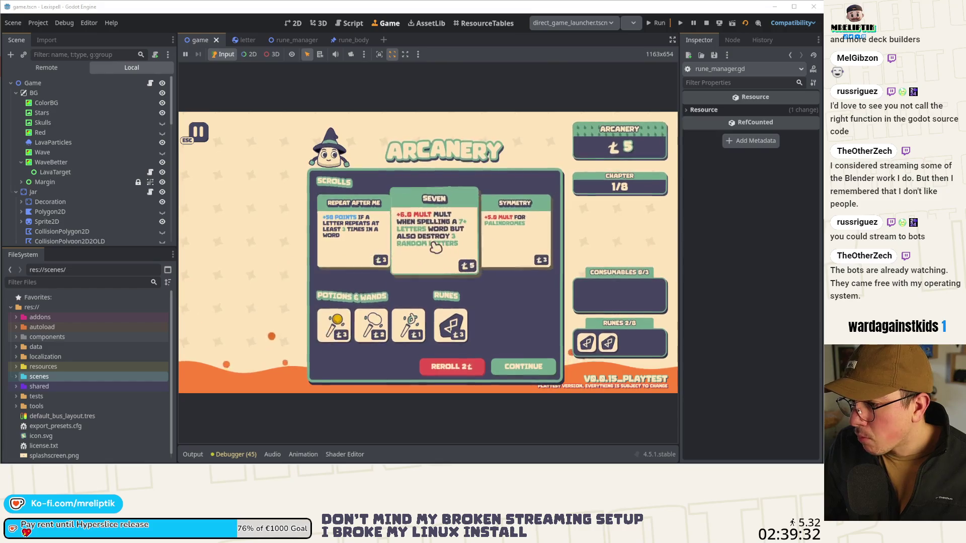
click(437, 234)
key(Return)
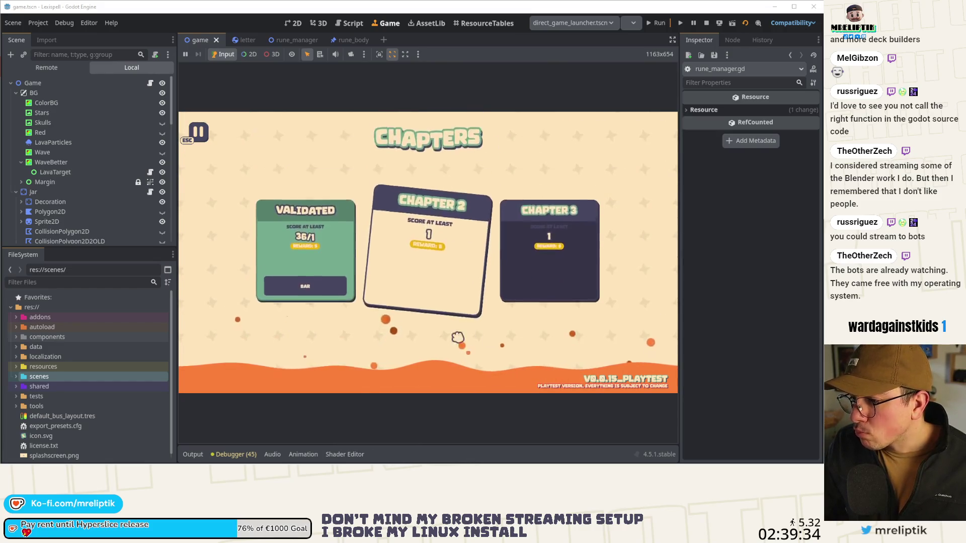
Capture a screenshot of the jar area.
mouse_move(544, 195)
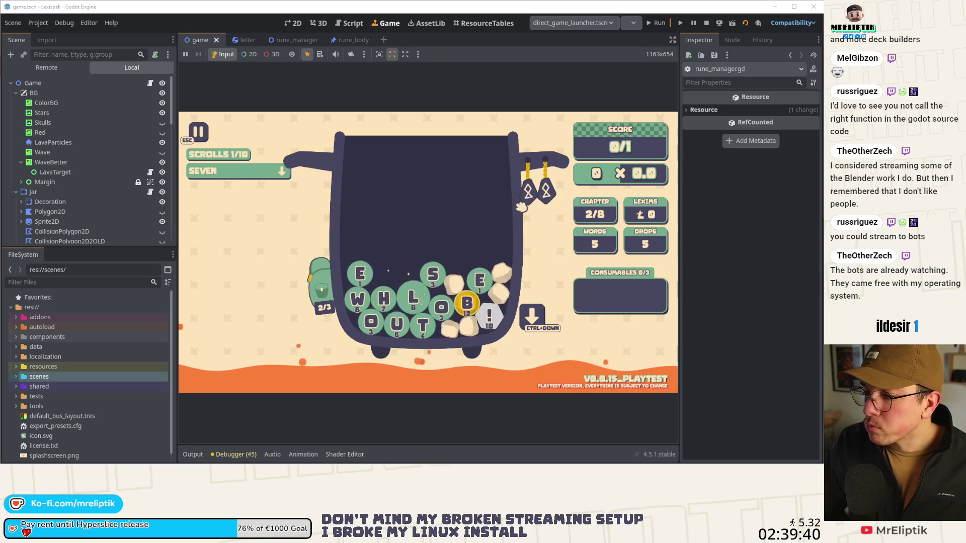
key(super+shift+s)
drag(301, 220, 554, 384)
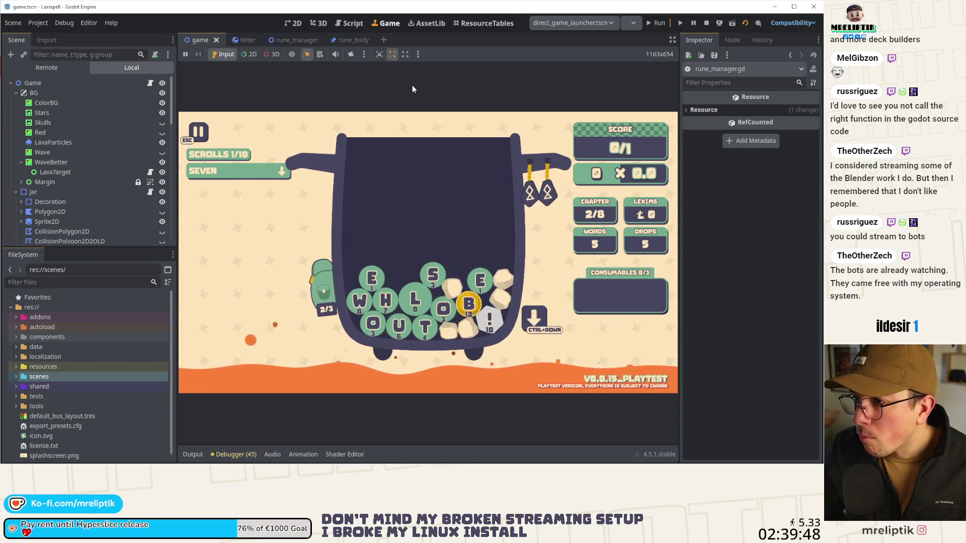
Save the run by going home from the pause menu, quit, and stop the game.
key(Escape)
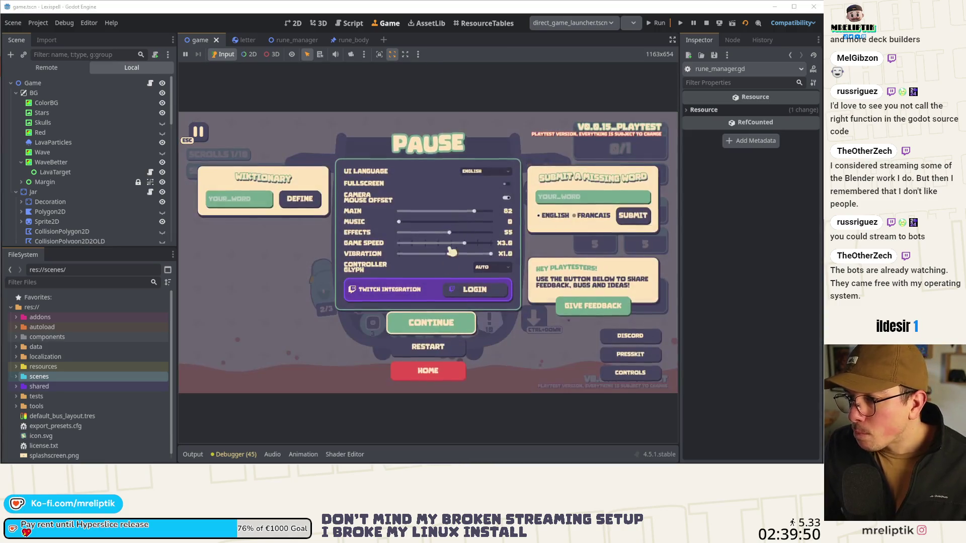
click(432, 371)
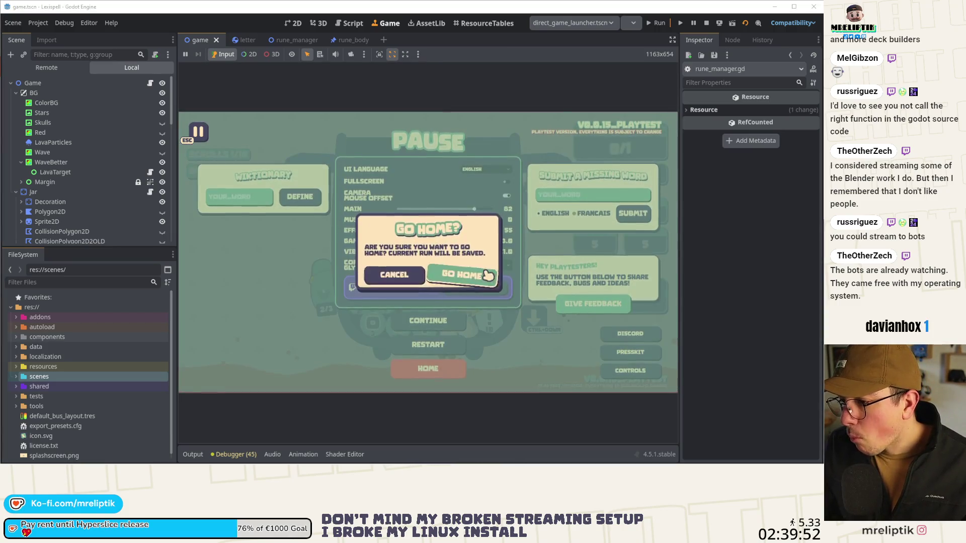
key(Escape)
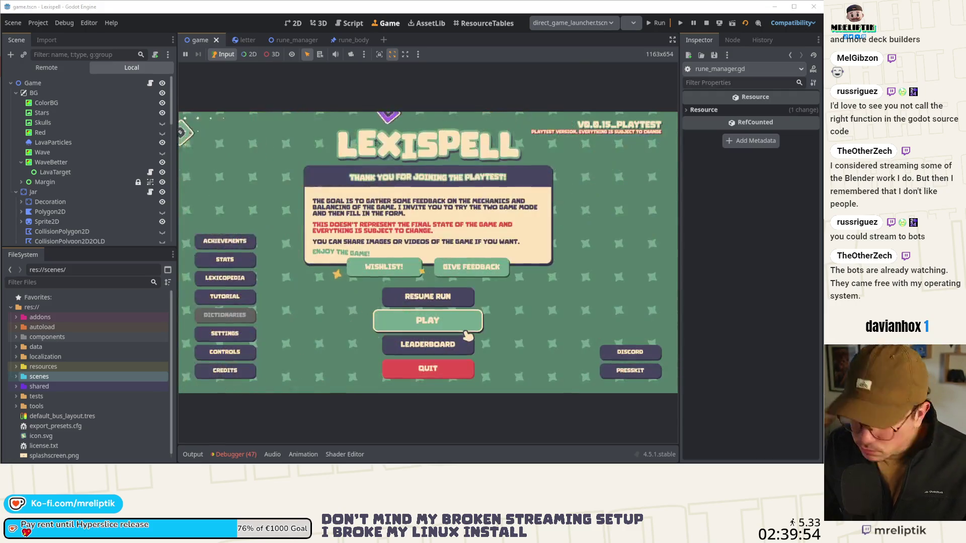
click(427, 368)
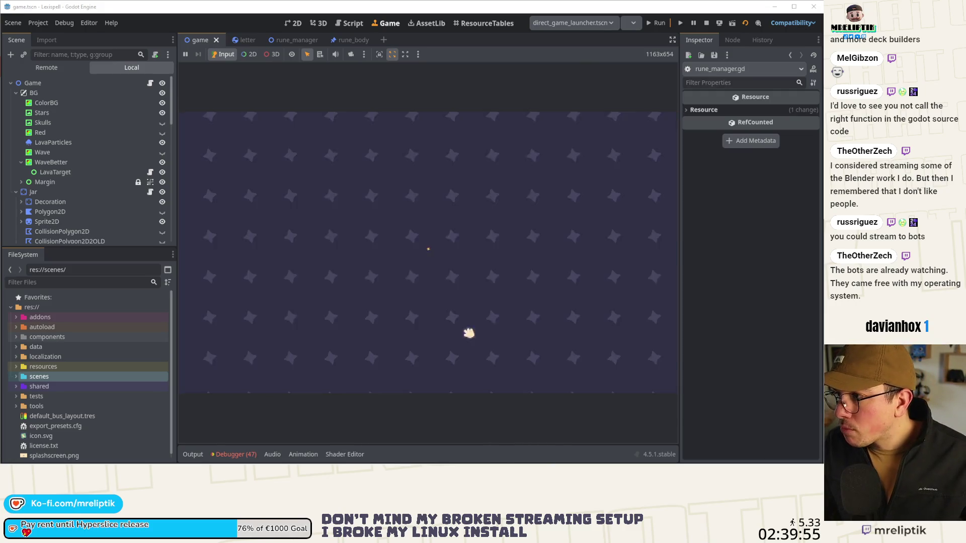
click(706, 22)
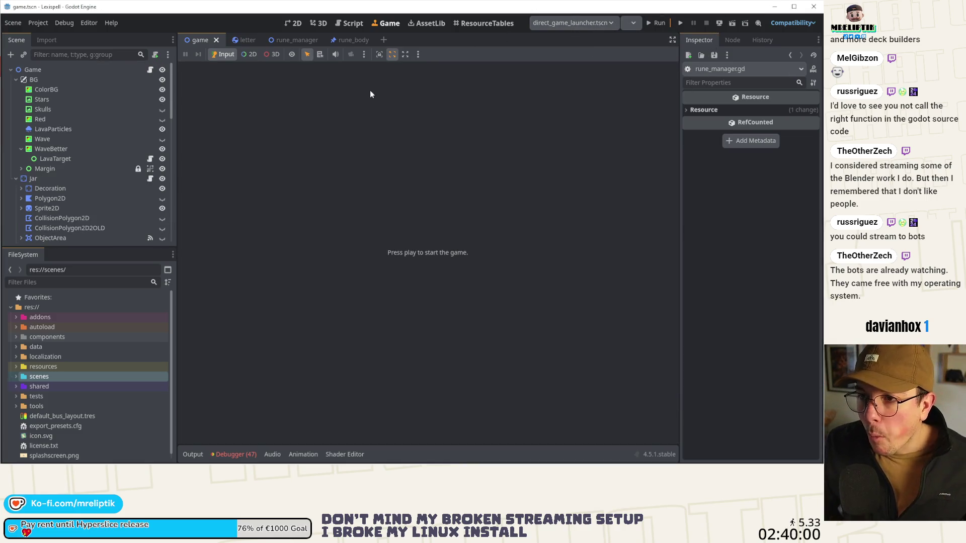
key(ctrl+shift+o)
Re-enable the resuming_run line in the direct_game_launcher script and save it.
text(direct)
key(Return)
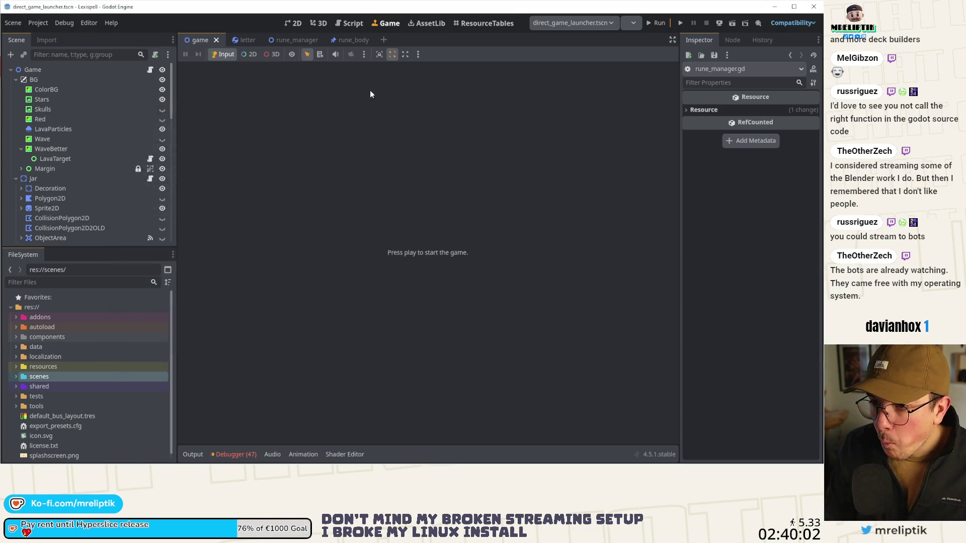
click(164, 70)
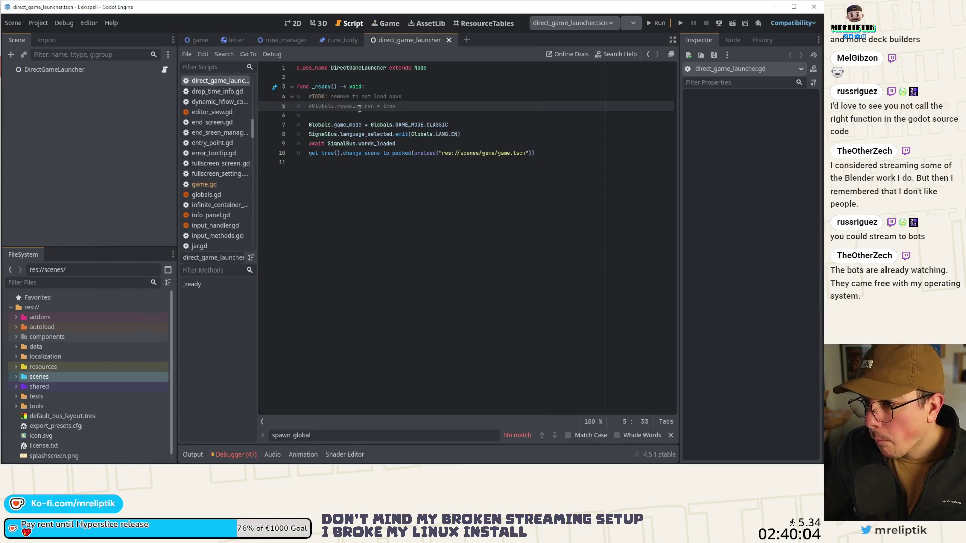
key(ctrl+k)
key(ctrl+s)
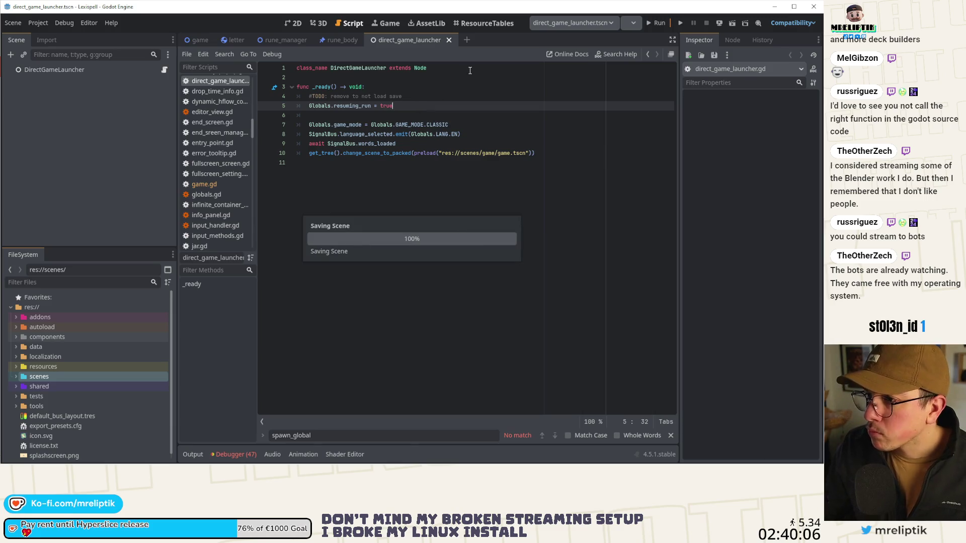
Run the game to test resuming, stop it, then view game.gd with the Output log shown.
click(656, 23)
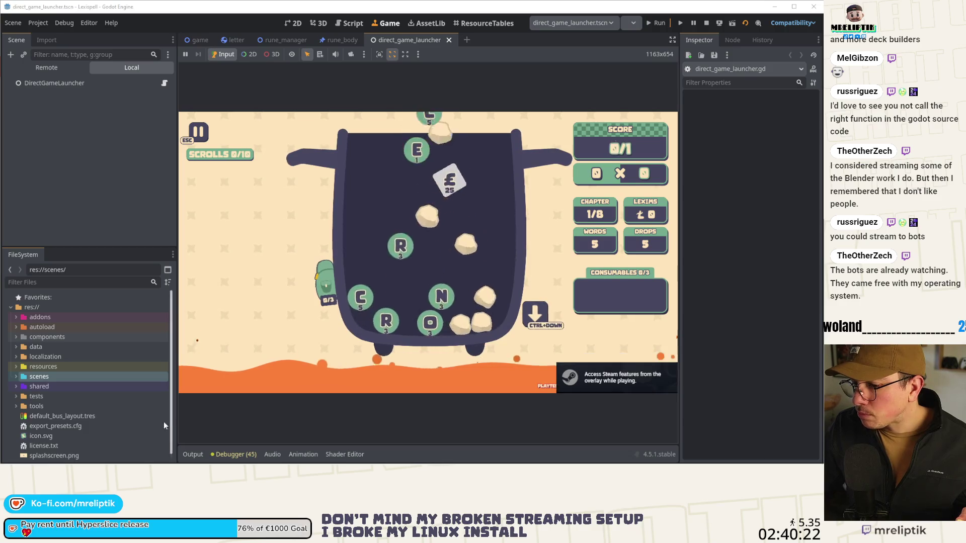
key(F8)
click(165, 83)
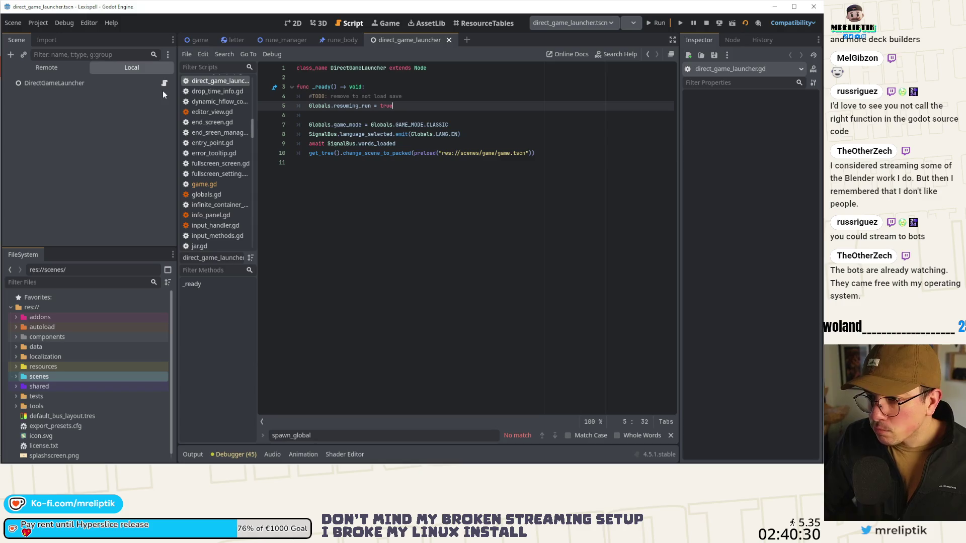
click(197, 41)
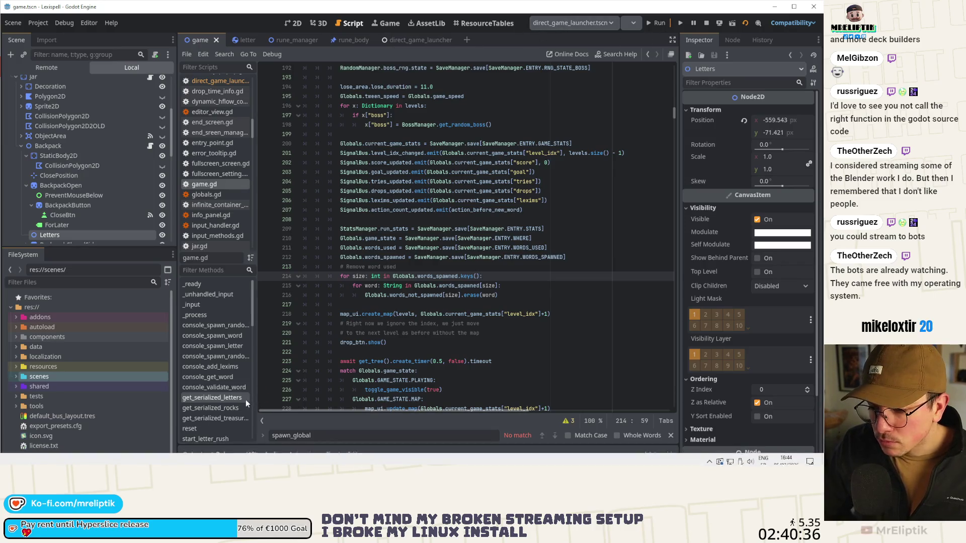
click(192, 455)
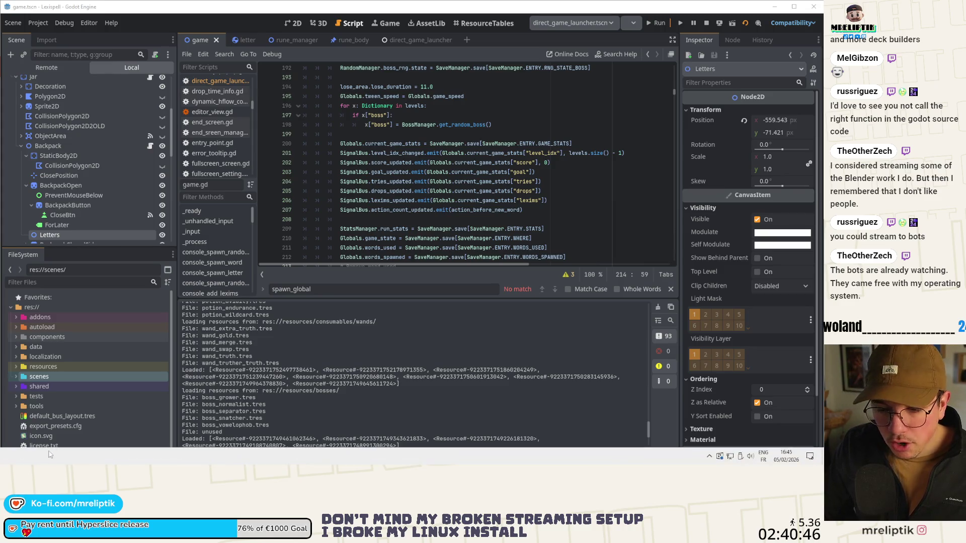
key(alt+Tab)
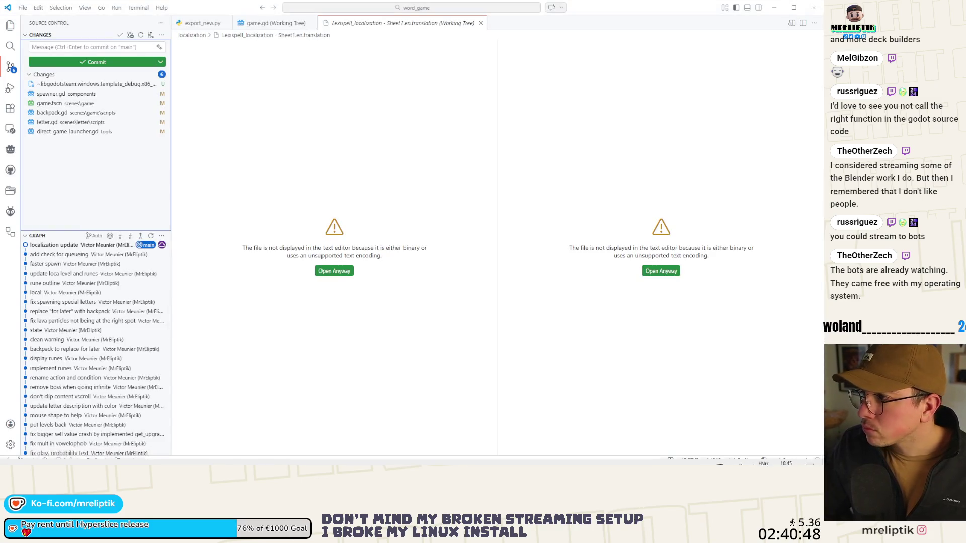
Open save.json in VS Code and format it as readable JSON.
mouse_move(714, 159)
mouse_down()
mouse_move(590, 119)
mouse_move(546, 58)
mouse_up()
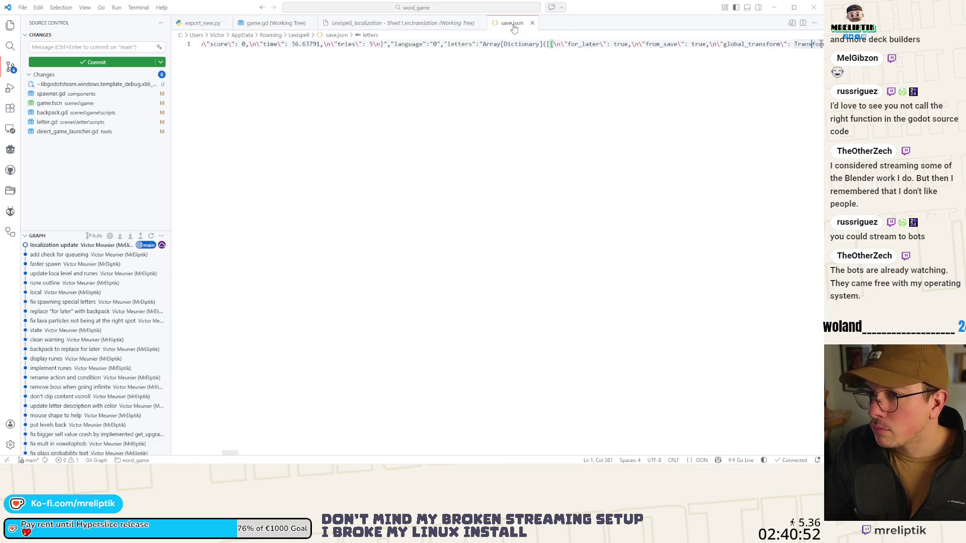
right_click(396, 57)
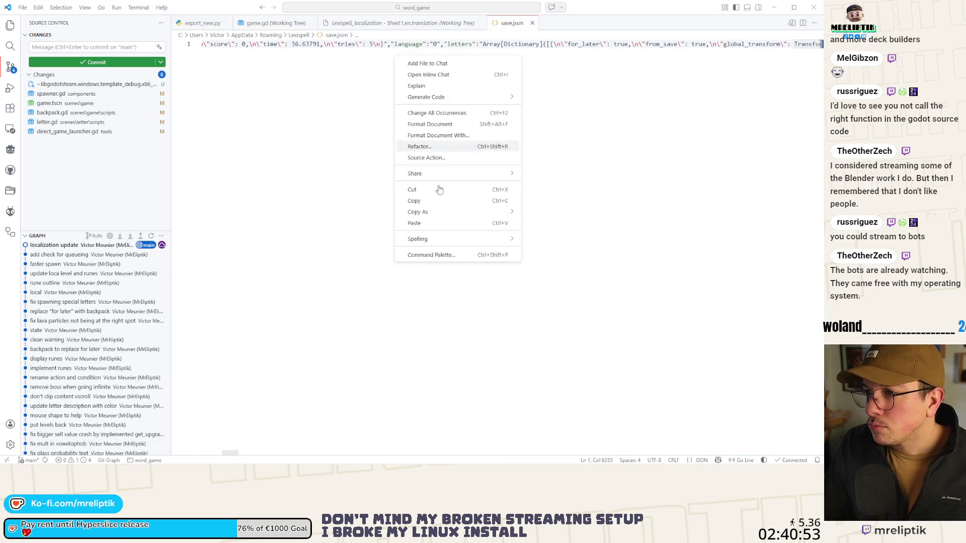
click(432, 125)
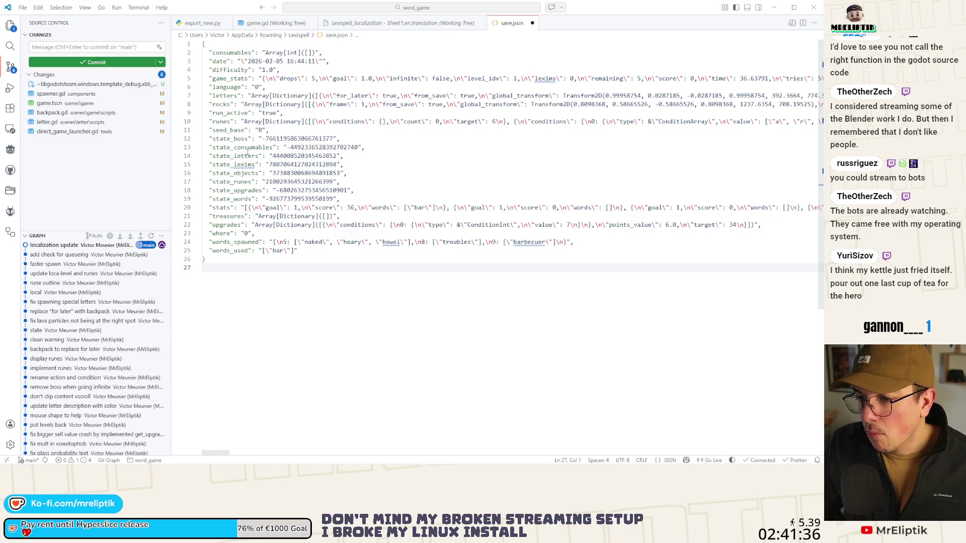
mouse_move(251, 166)
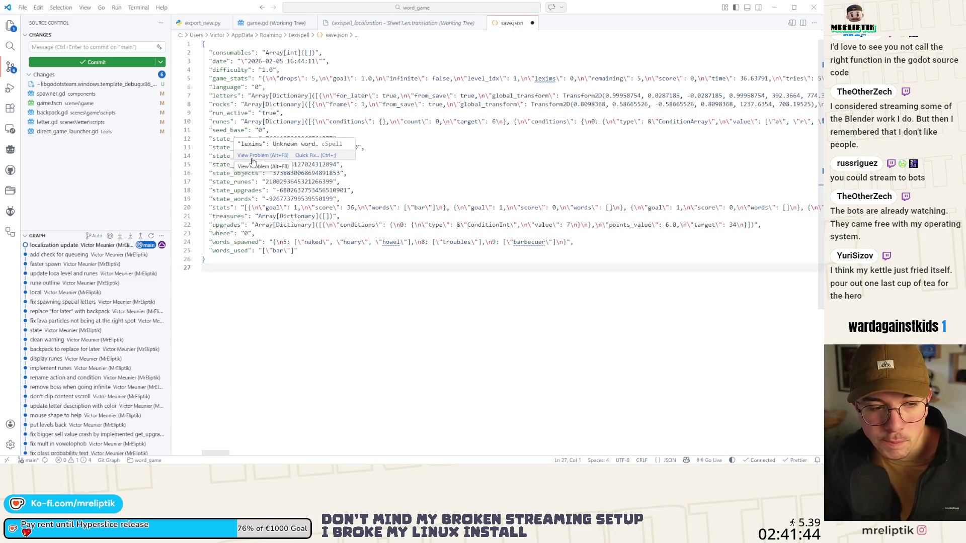
Close save.json without saving the formatting and return to Godot.
middle_click(505, 21)
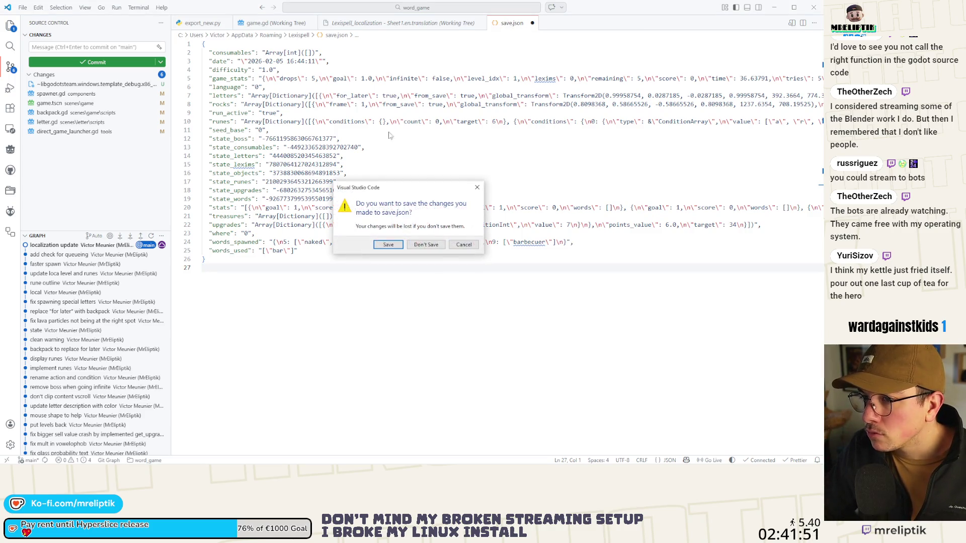
click(414, 244)
click(775, 7)
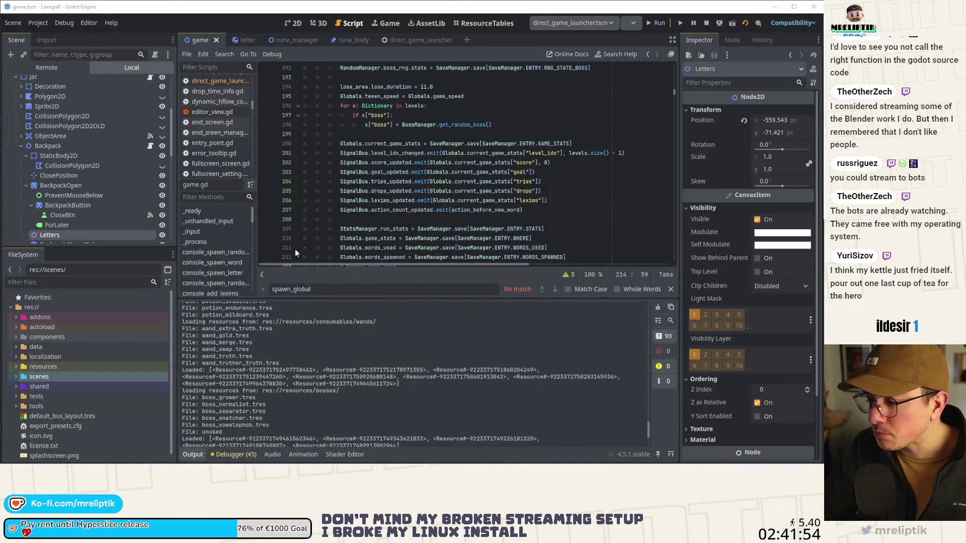
Hide the Output log, review game.gd's run-loading code, and relaunch the game.
click(193, 454)
click(193, 454)
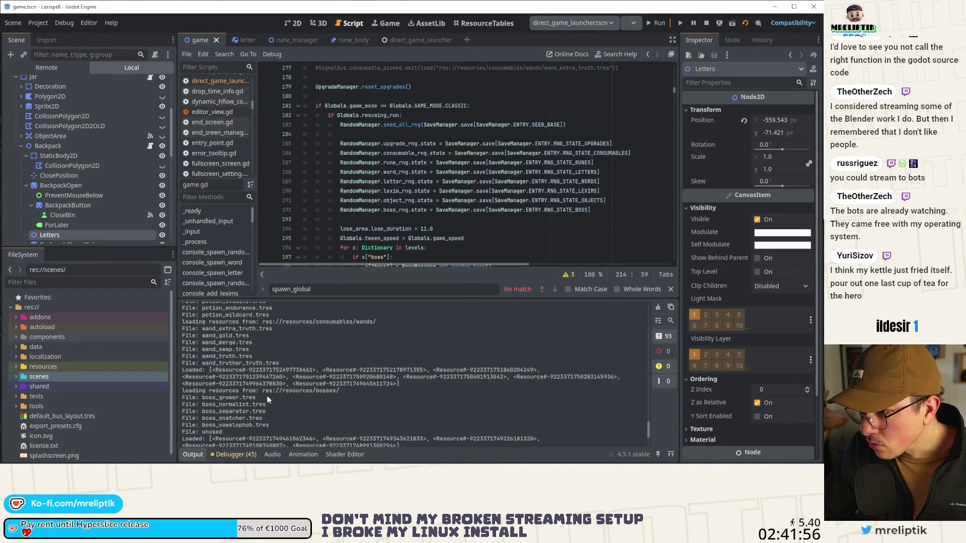
click(193, 454)
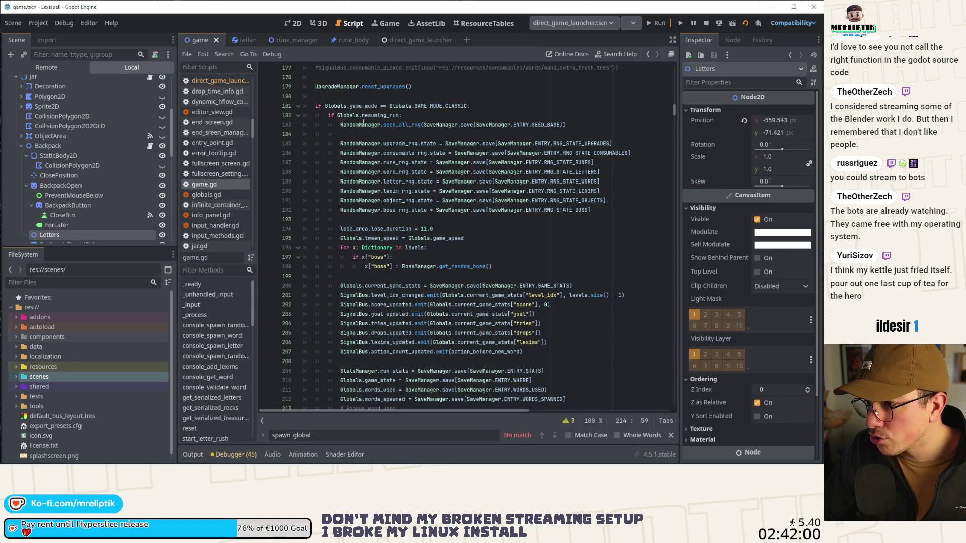
scroll(434, 199, up, 2)
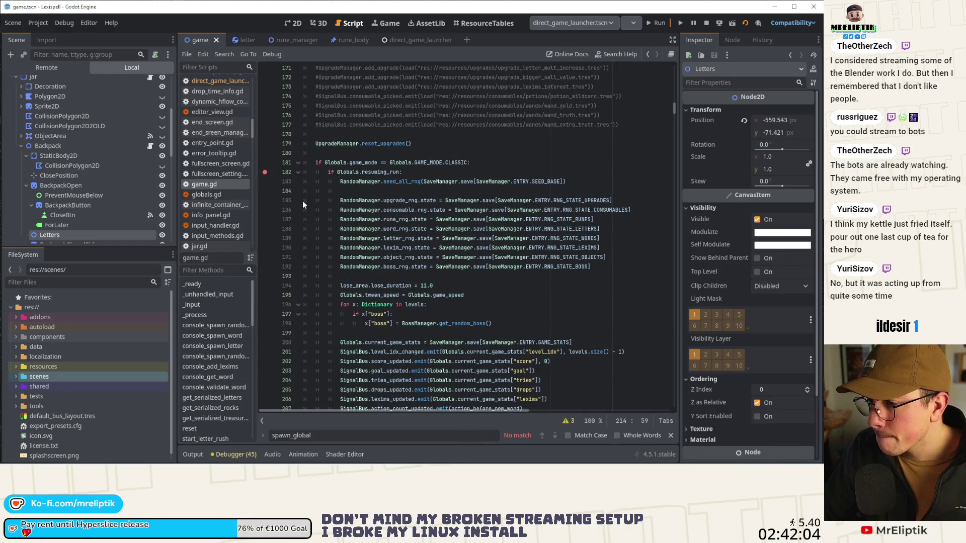
scroll(300, 201, down, 7)
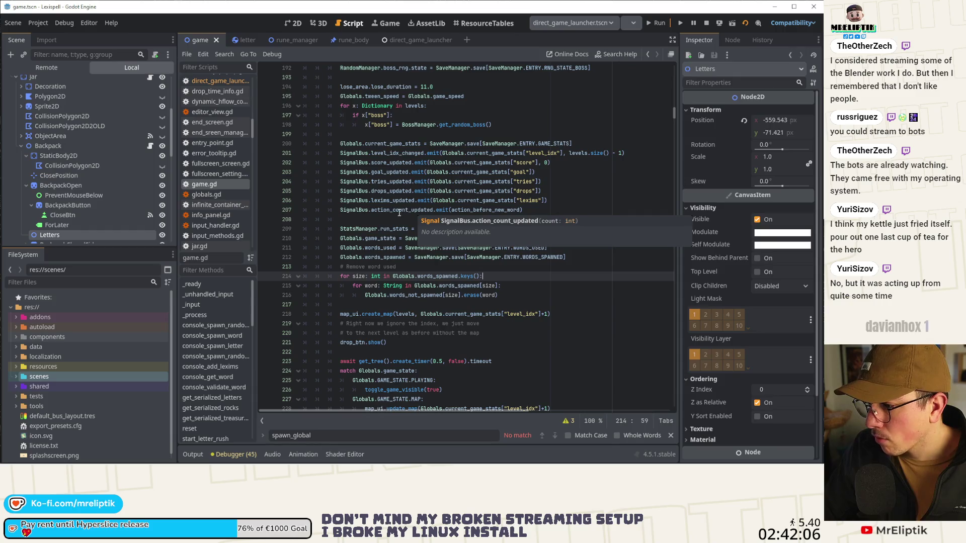
scroll(450, 196, down, 5)
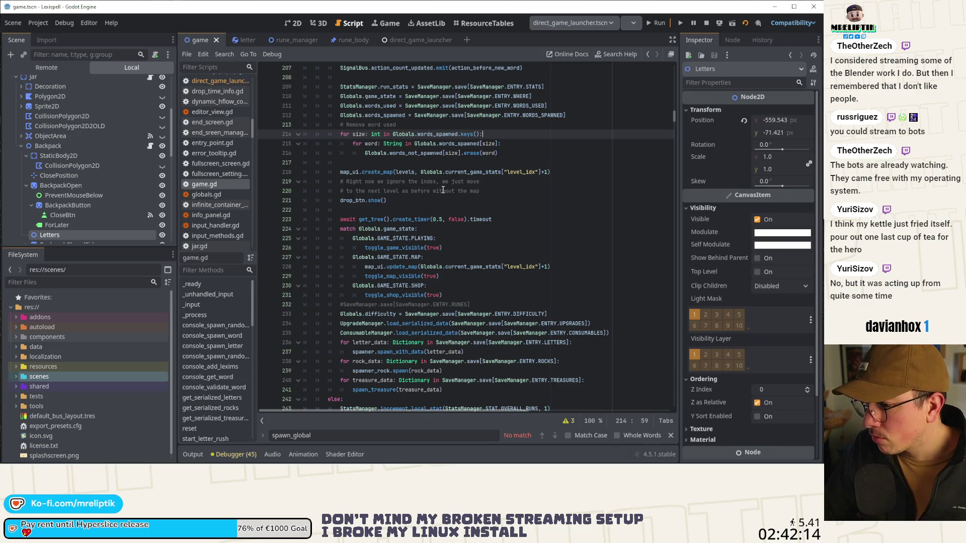
scroll(443, 190, down, 8)
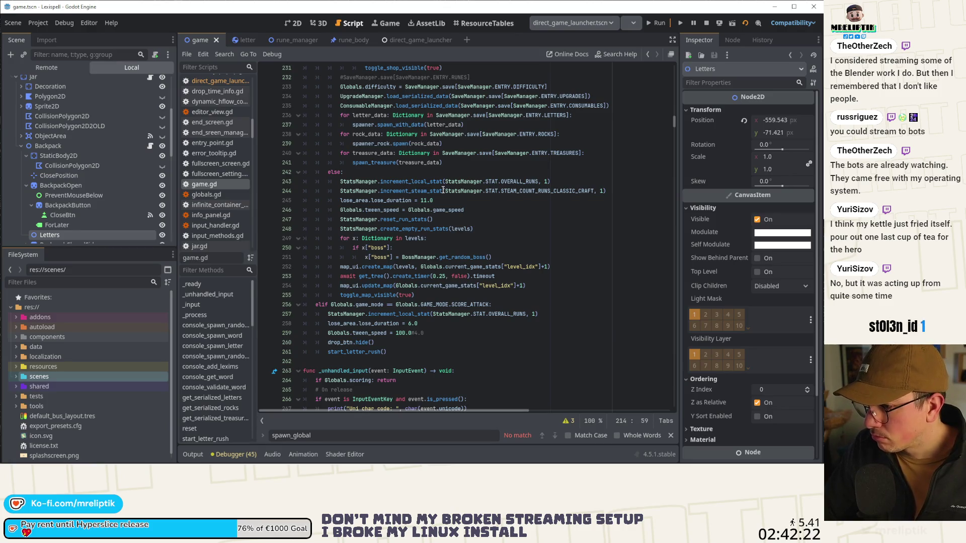
scroll(424, 222, up, 4)
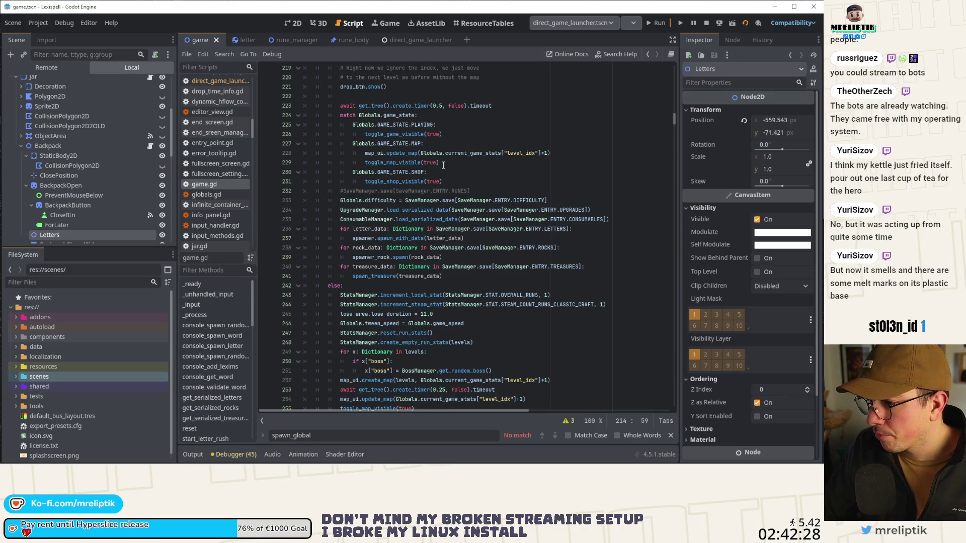
scroll(447, 173, up, 3)
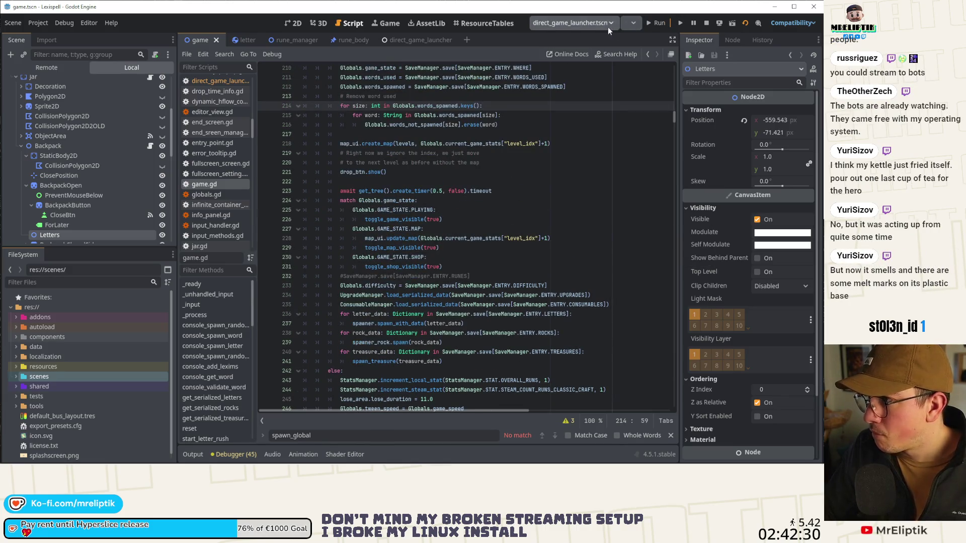
click(657, 23)
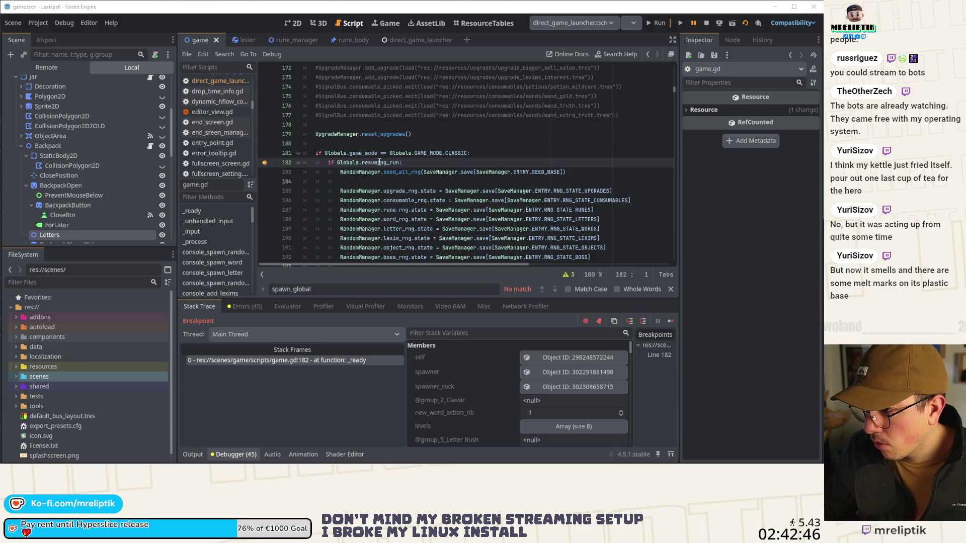
At the line-182 breakpoint, inspect resuming_run in game.gd and LANG in direct_game_launcher.
mouse_move(379, 162)
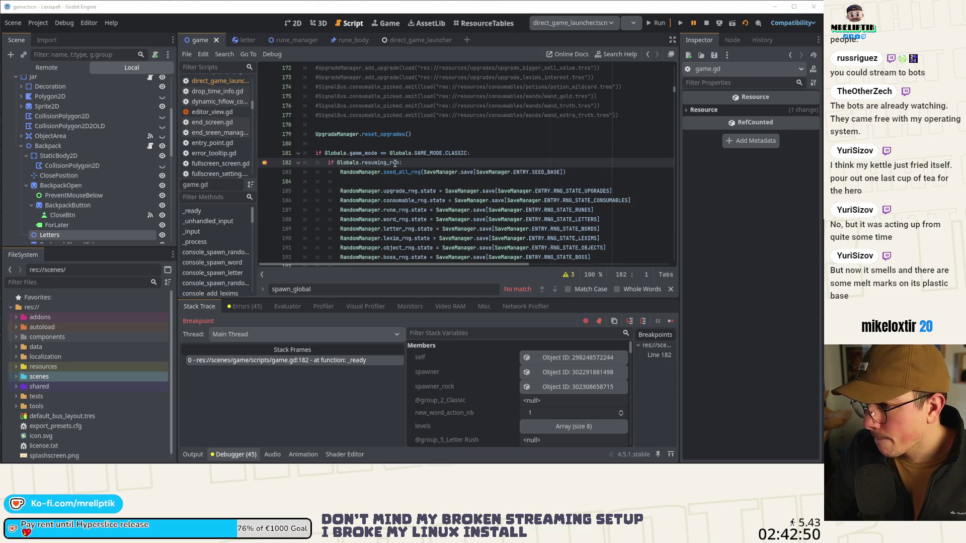
click(409, 37)
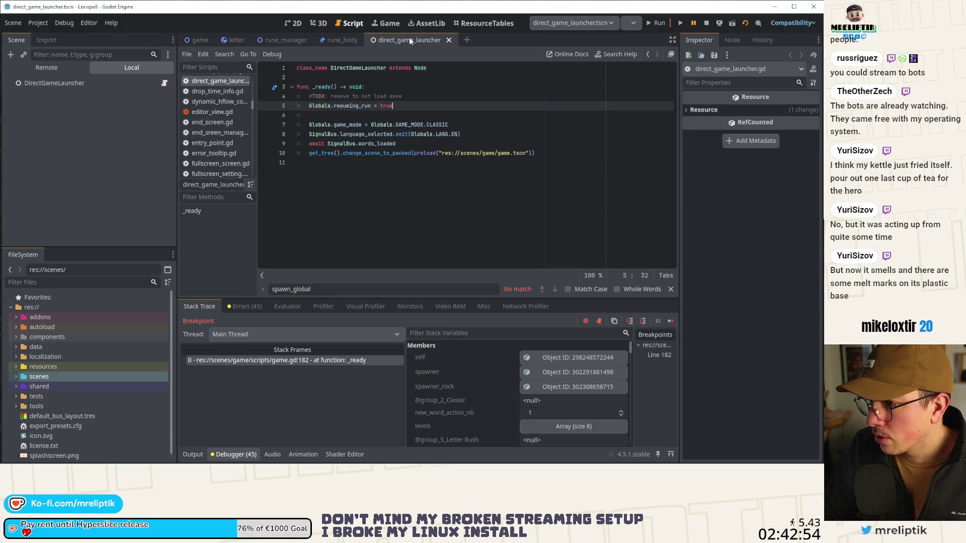
mouse_move(451, 139)
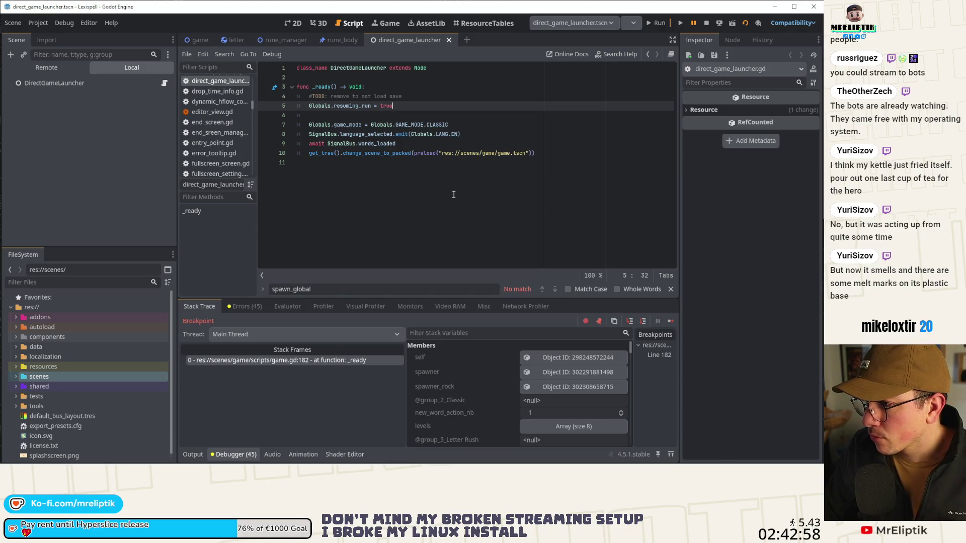
click(201, 39)
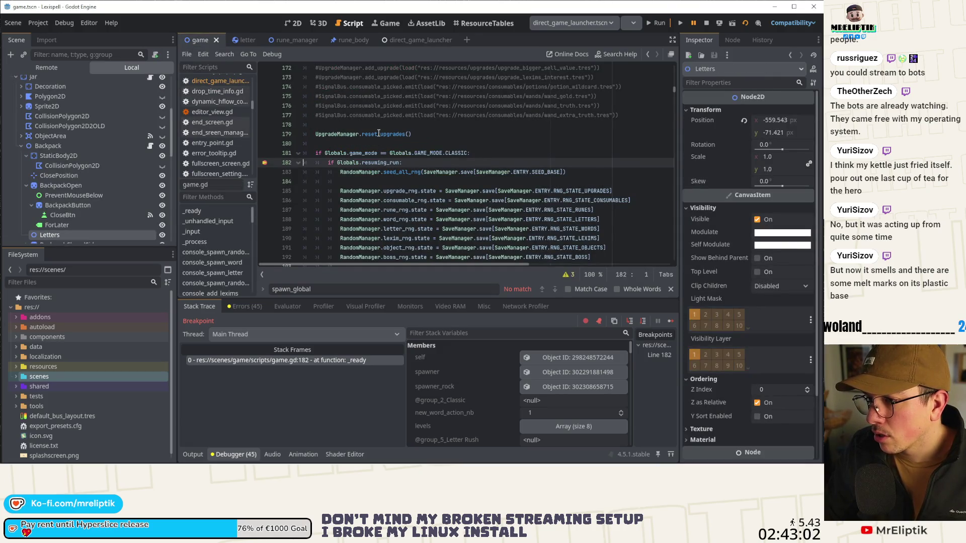
scroll(402, 147, up, 12)
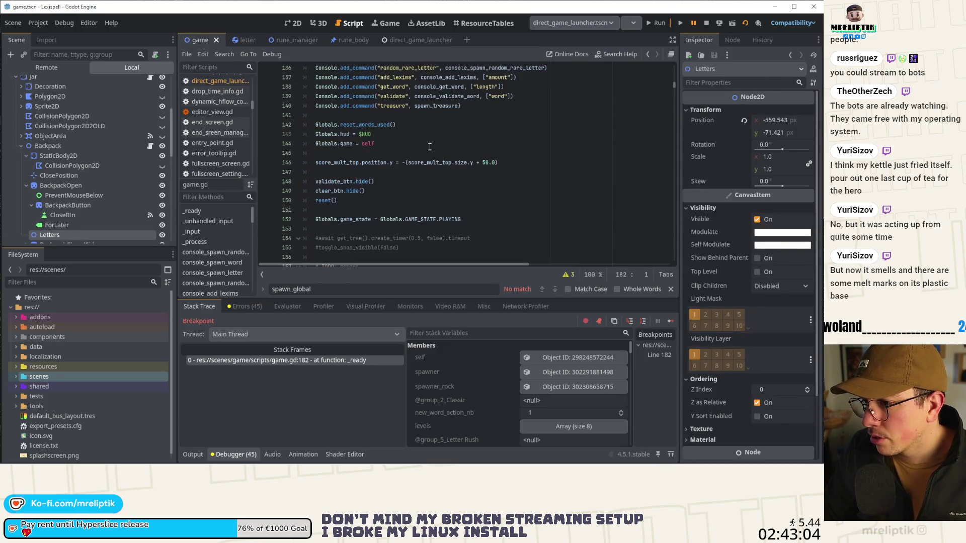
Remove the Globals.resuming_run = false line from reset() and save game.gd.
double_click(322, 200)
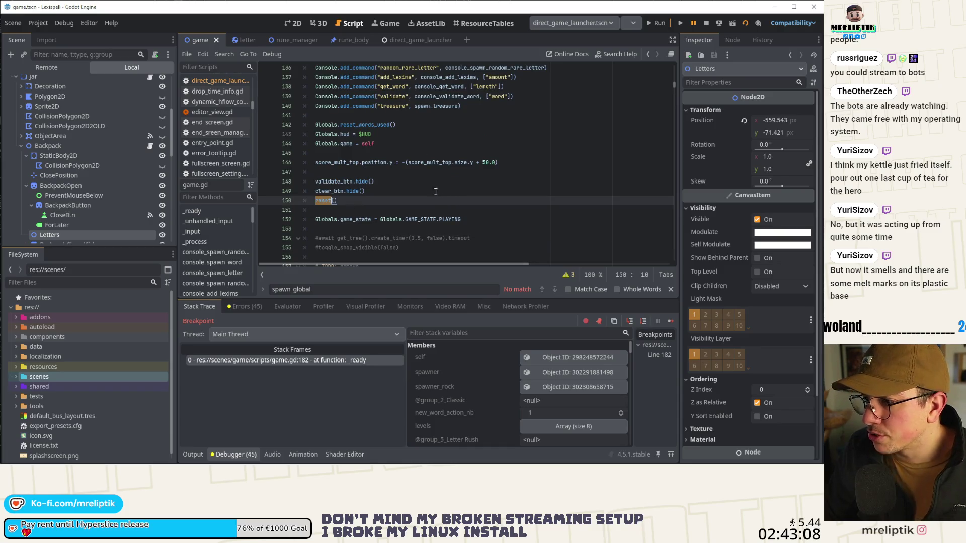
click(193, 454)
click(193, 454)
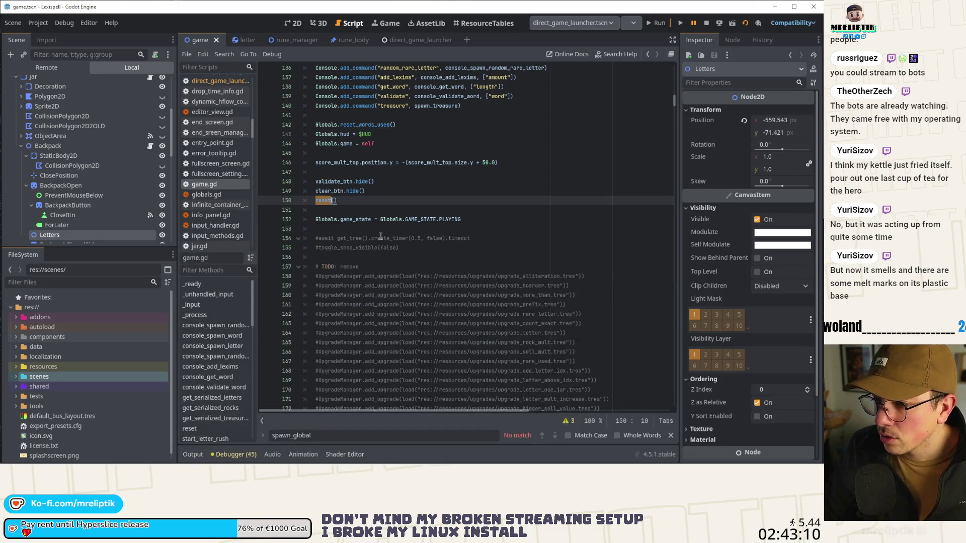
ctrl+click(324, 201)
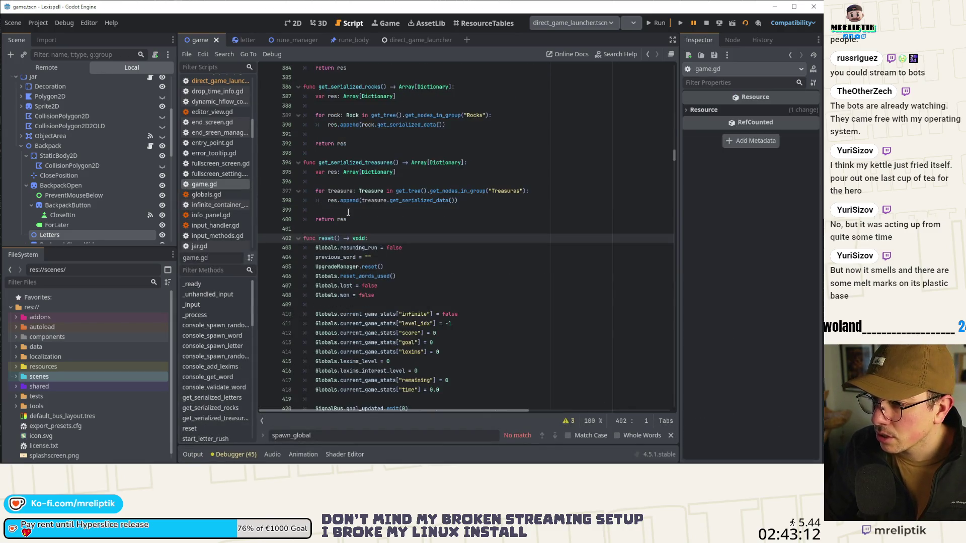
click(412, 248)
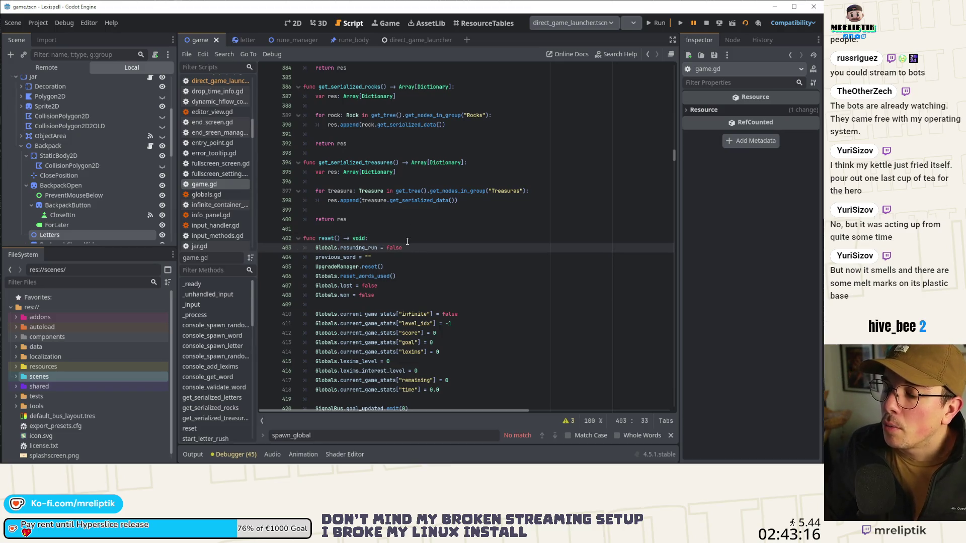
scroll(408, 241, down, 3)
drag(403, 162, 314, 166)
key(ctrl+c)
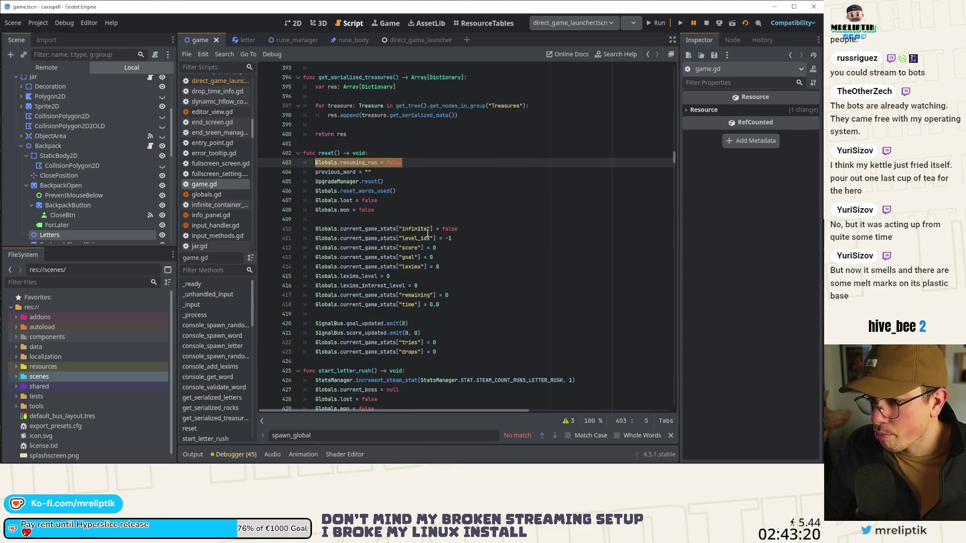
key(BackSpace)
key(BackSpace)
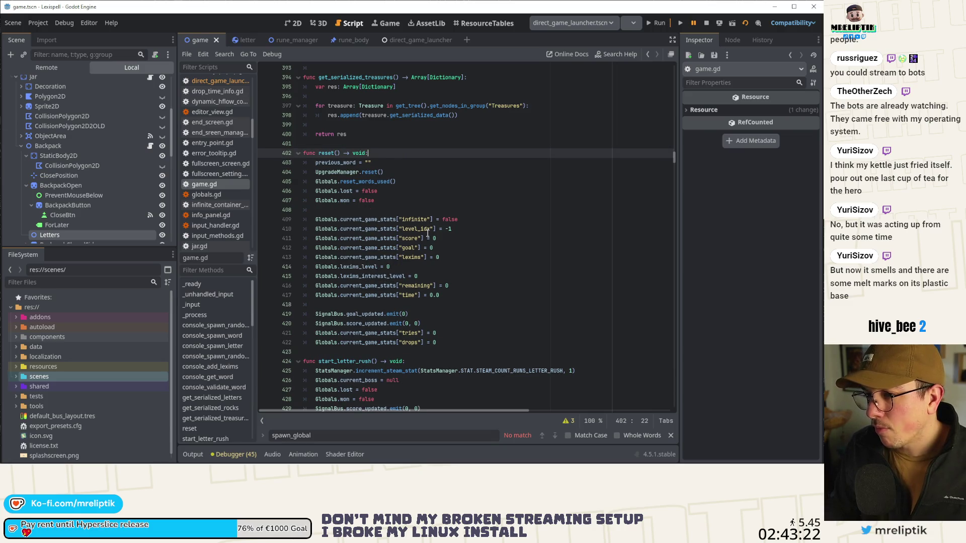
key(ctrl+s)
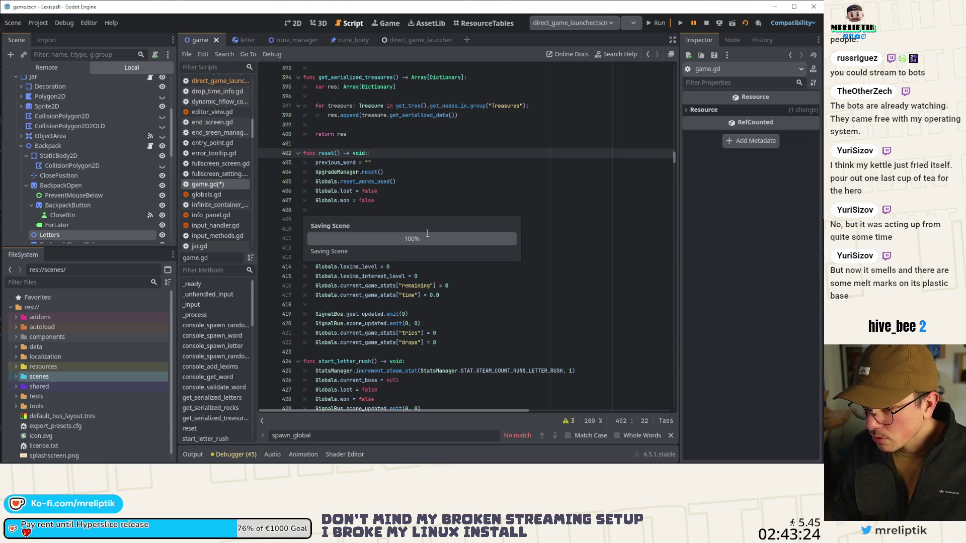
Paste resuming_run = false right after reset() in on_restart, save, and run the game.
text(restart)
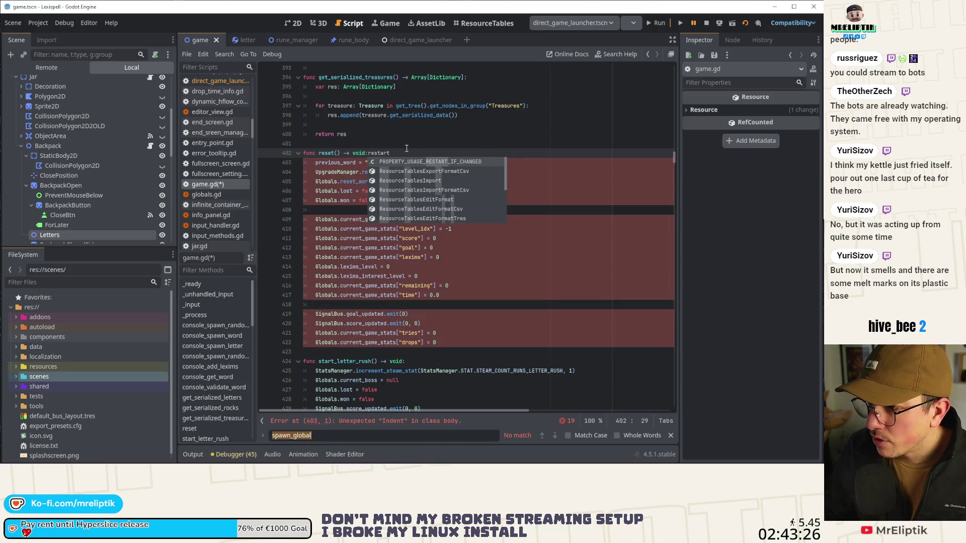
key(ctrl+BackSpace)
key(ctrl+f)
text(restart)
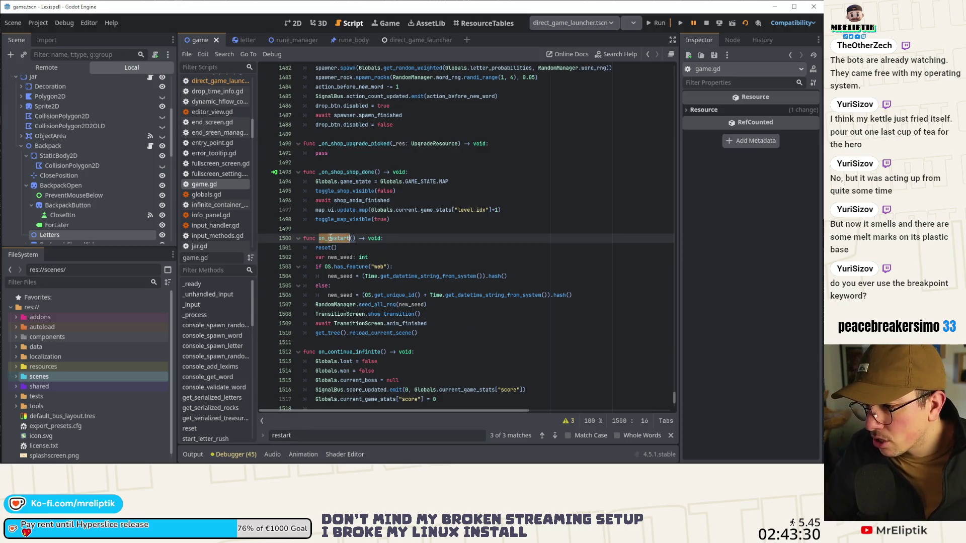
click(391, 249)
key(Return)
key(ctrl+v)
key(ctrl+s)
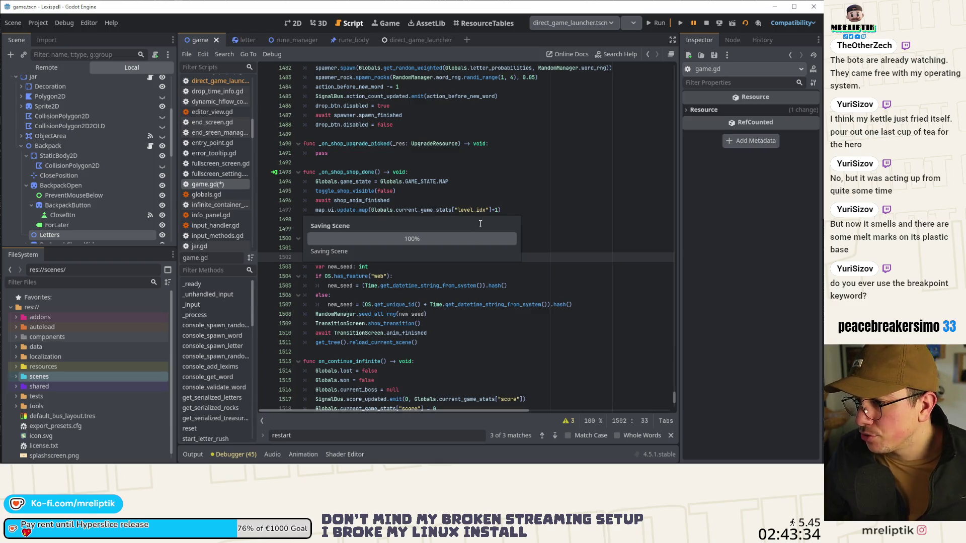
click(655, 23)
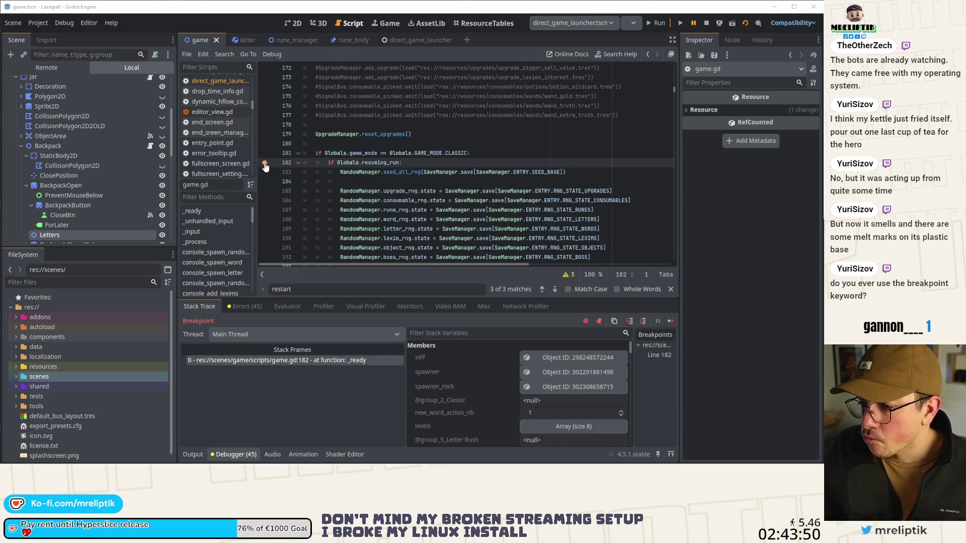
Step to line 183, remove the line-182 breakpoint, and step into seed_all_rng.
mouse_move(373, 162)
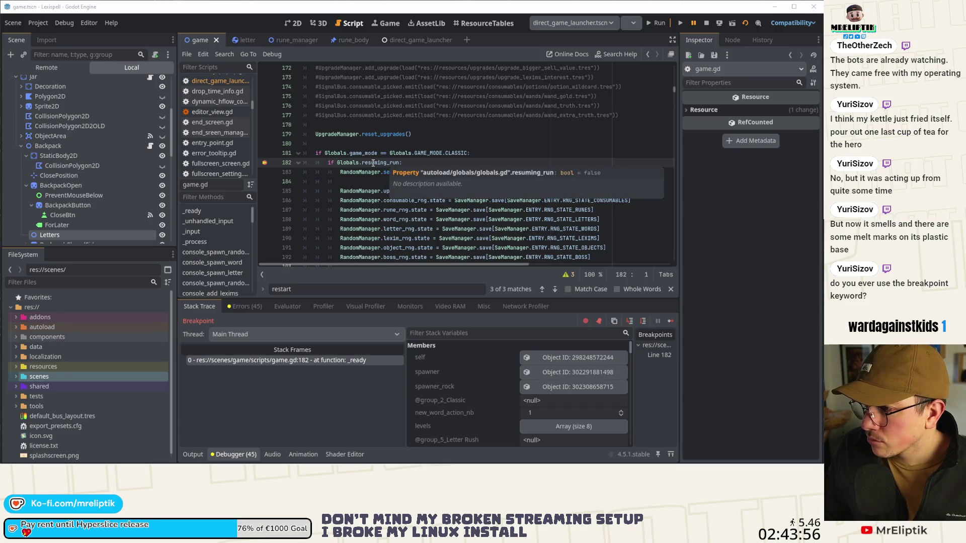
click(632, 321)
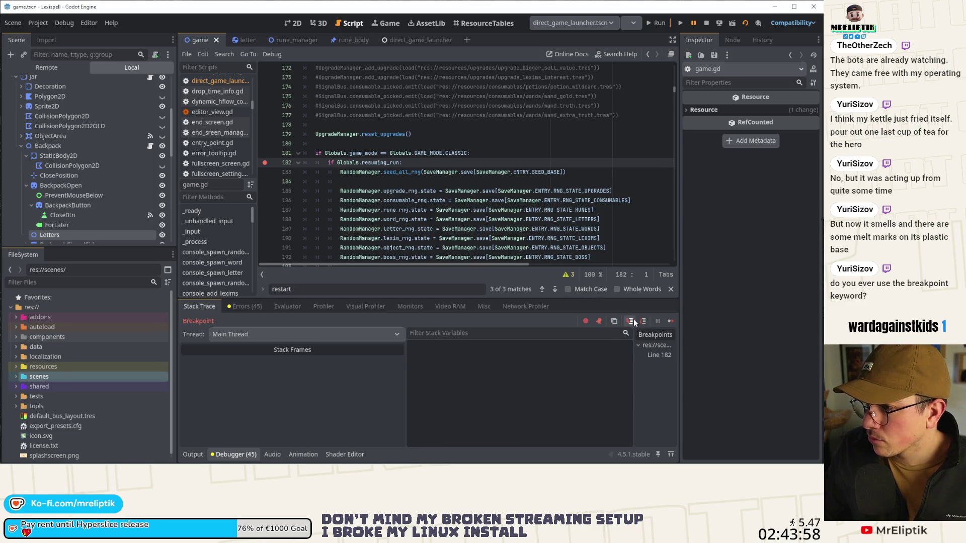
click(265, 153)
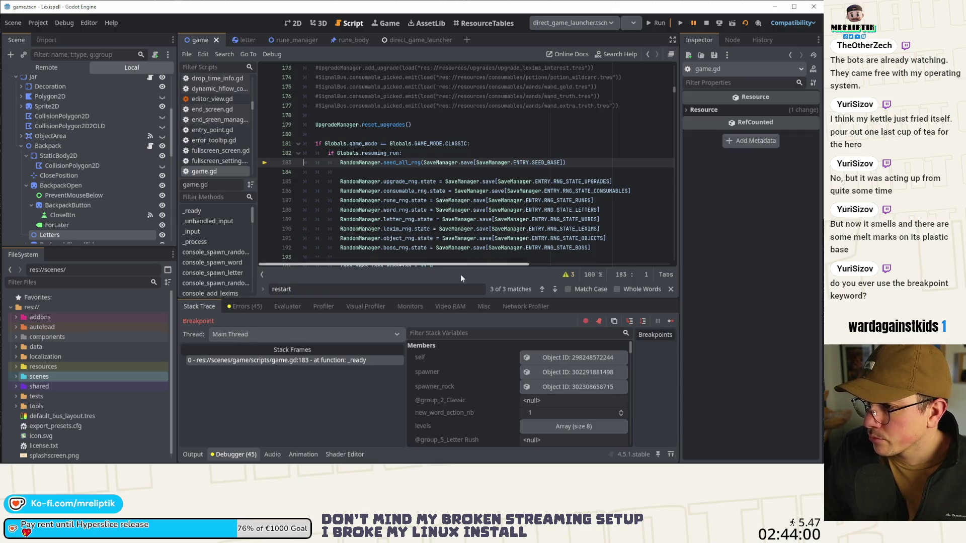
click(629, 322)
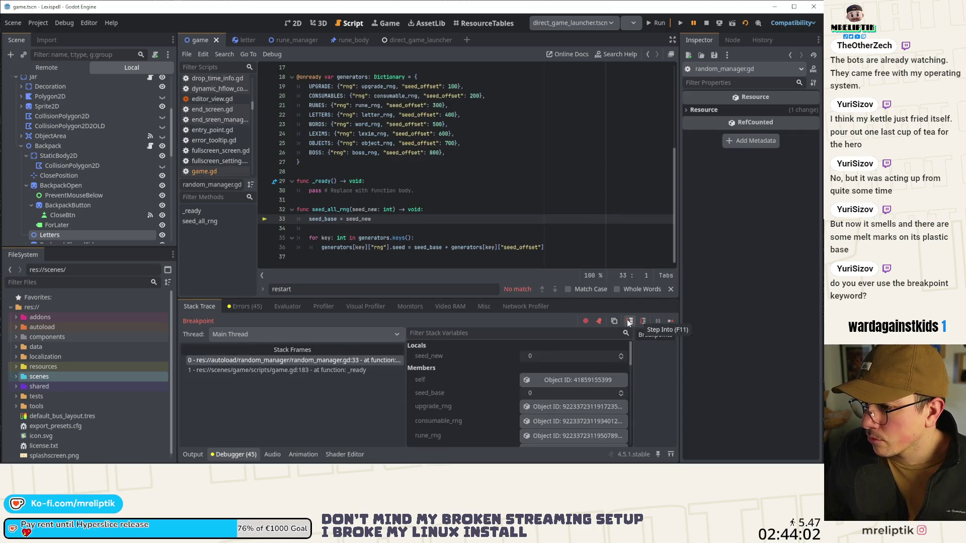
Step through seed_all_rng's generator loop and back to game.gd's RNG restores at line 190.
click(641, 321)
click(641, 321)
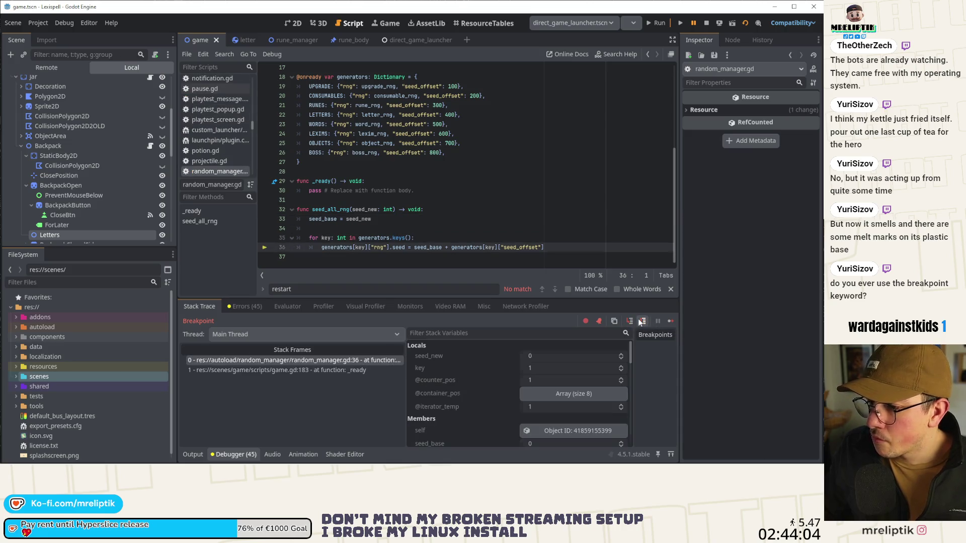
click(641, 322)
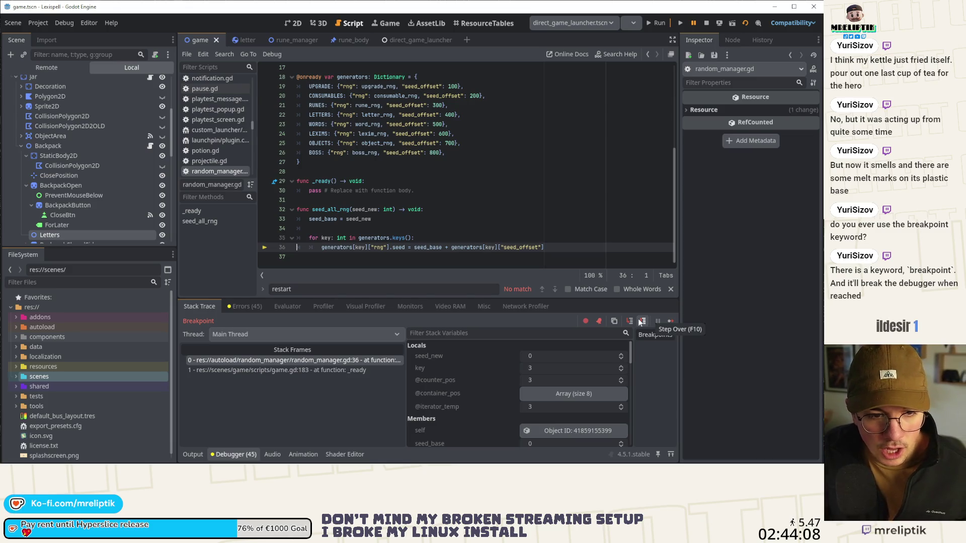
click(641, 321)
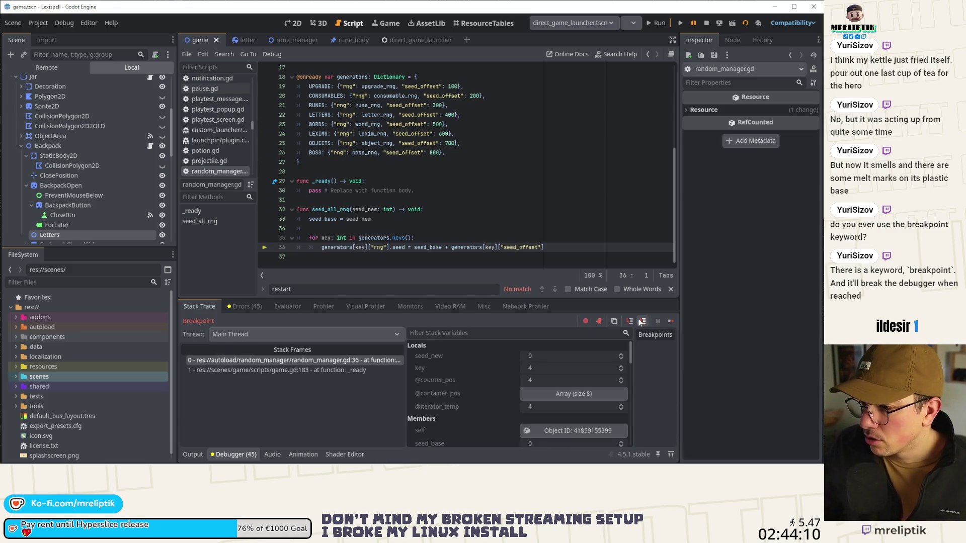
click(640, 322)
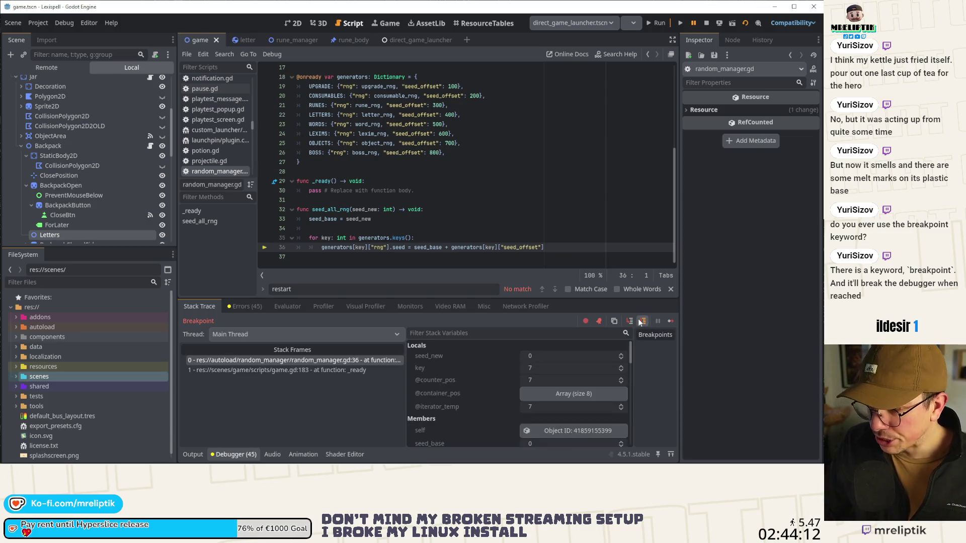
click(640, 322)
click(640, 322)
click(640, 322)
click(640, 322)
click(640, 322)
click(642, 320)
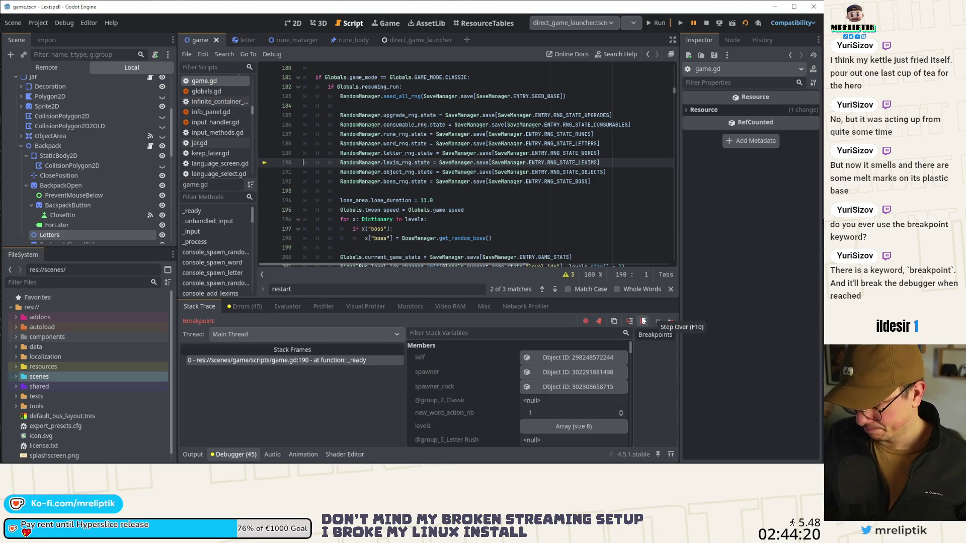
Step over the remaining RNG restores and through the levels loop.
click(642, 322)
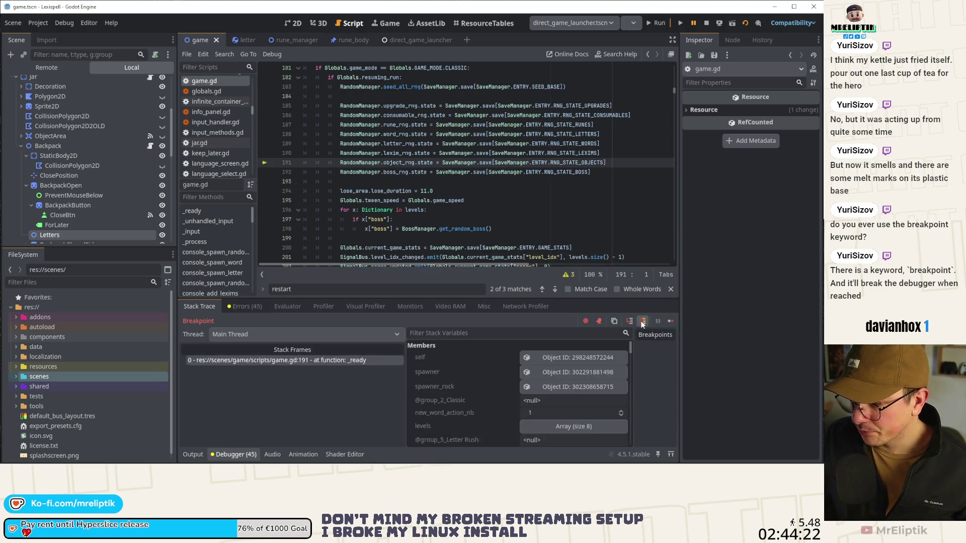
click(642, 322)
click(642, 322)
click(642, 322)
click(642, 322)
click(642, 322)
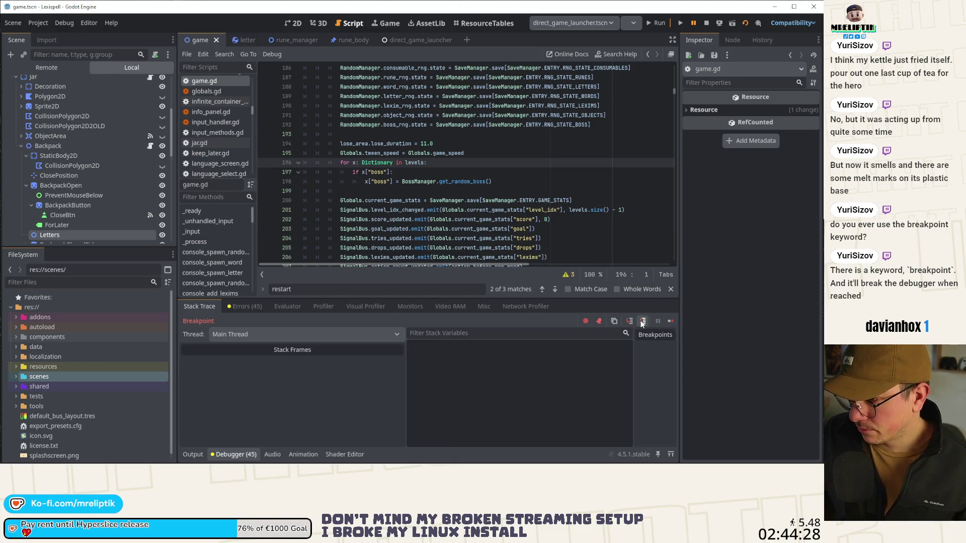
click(642, 322)
click(641, 322)
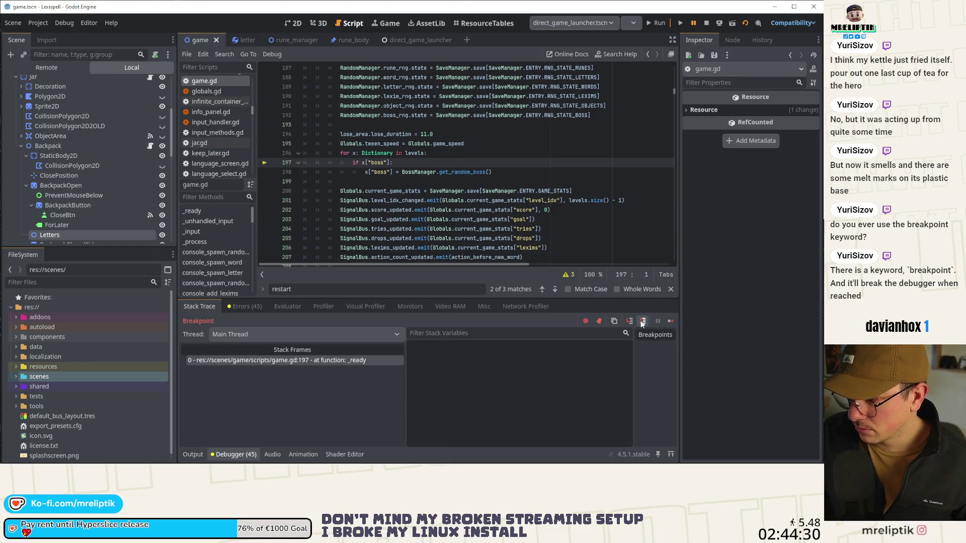
click(642, 322)
click(642, 322)
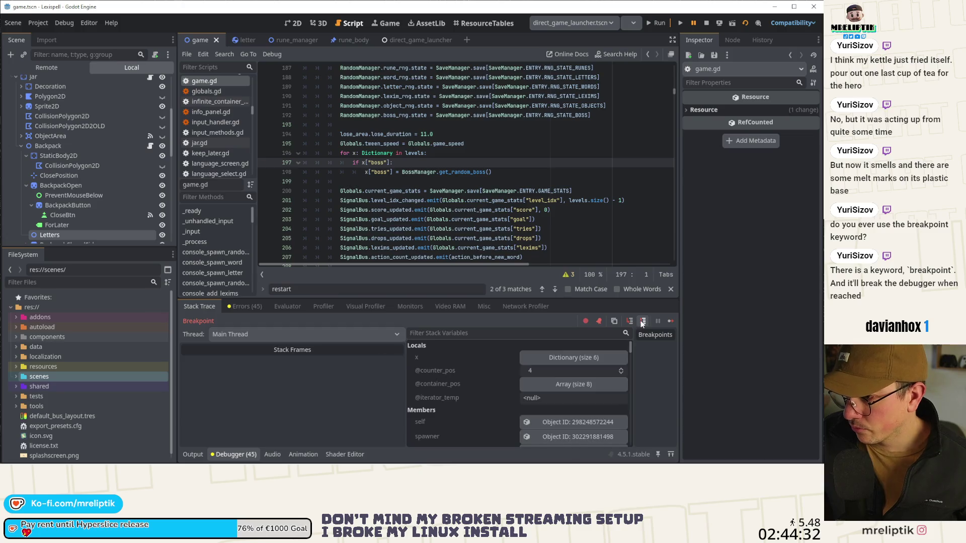
click(641, 322)
Set a breakpoint at line 200, continue to it, and step through stats and signal emissions.
click(265, 191)
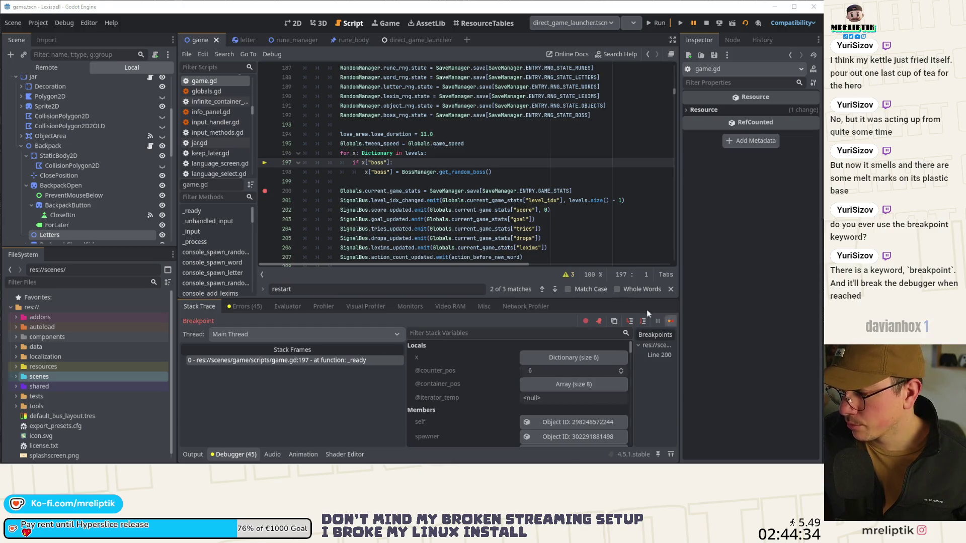
click(663, 318)
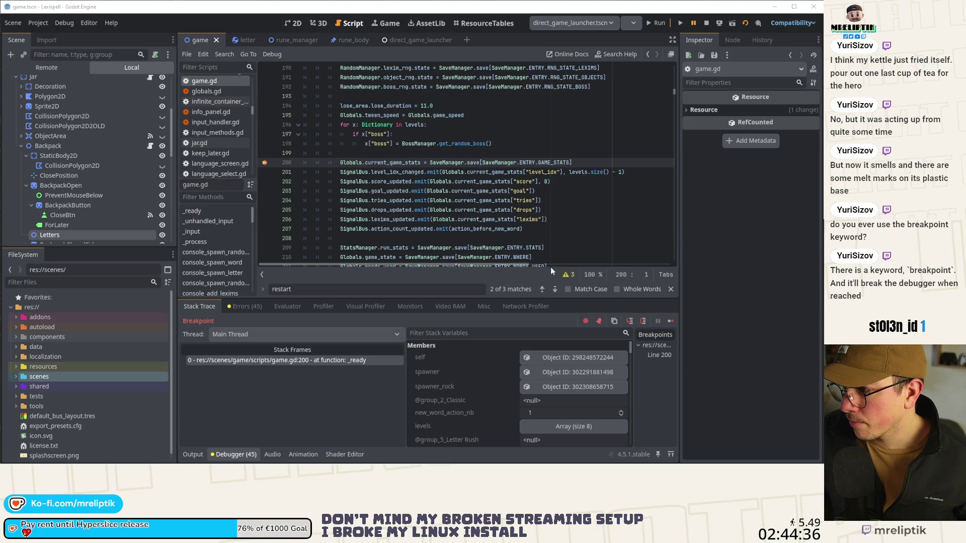
click(631, 321)
click(644, 322)
click(644, 321)
click(644, 321)
click(644, 322)
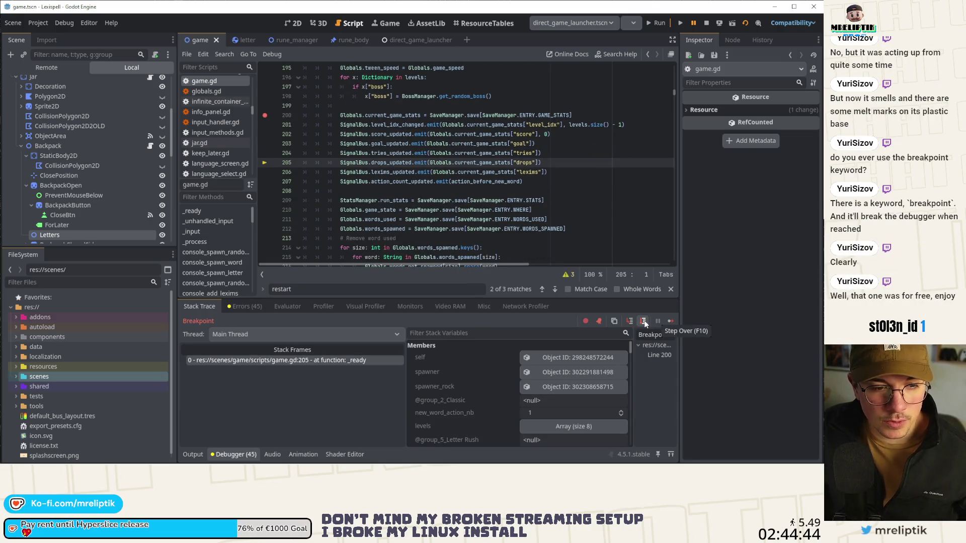
click(644, 321)
click(644, 322)
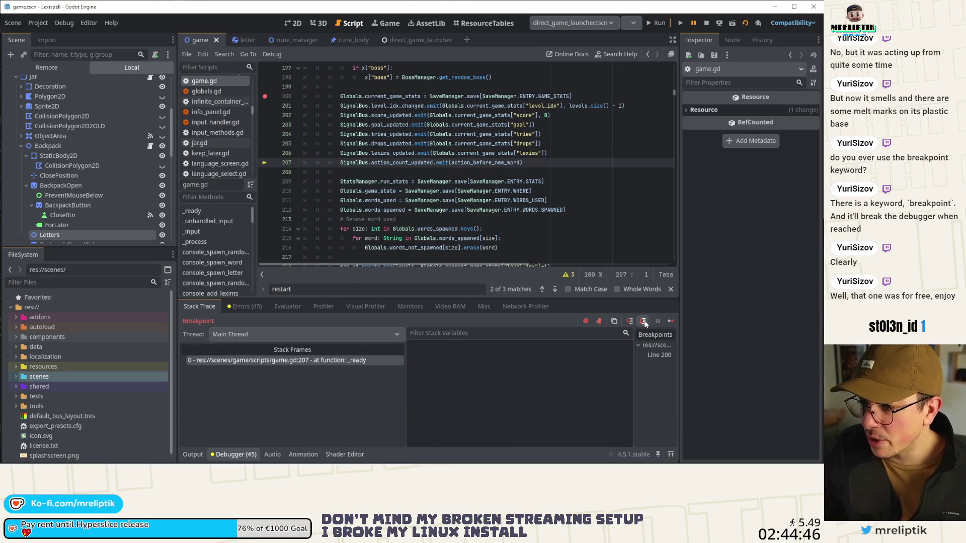
click(643, 322)
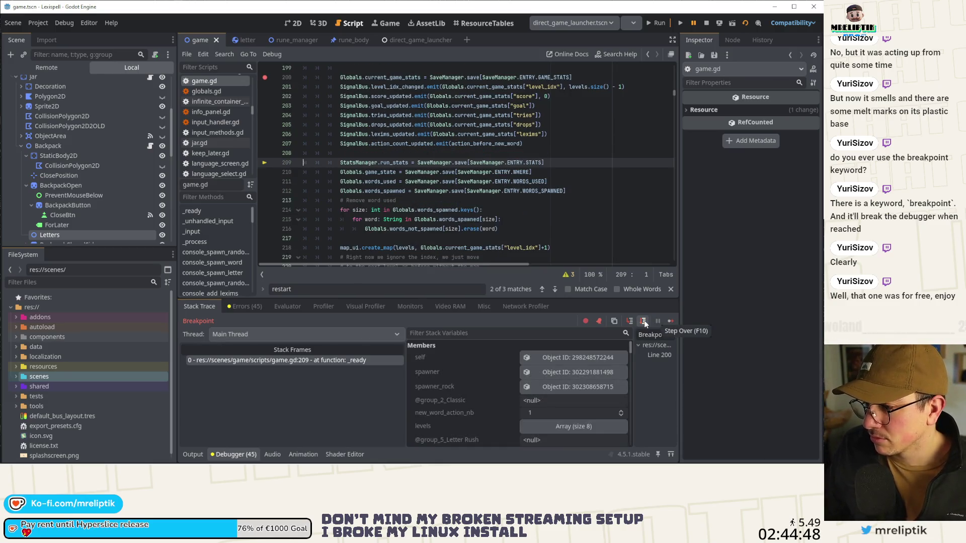
click(644, 322)
click(644, 321)
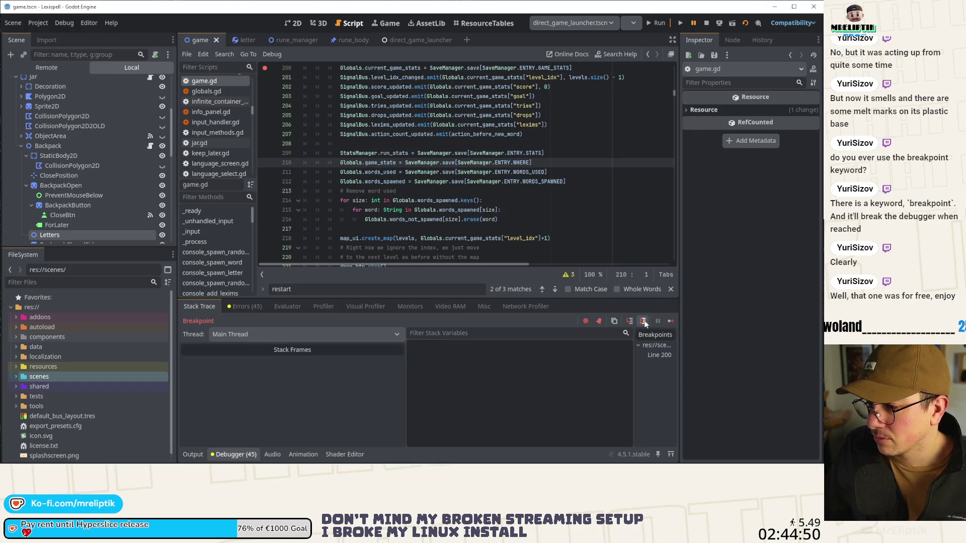
click(644, 321)
click(644, 322)
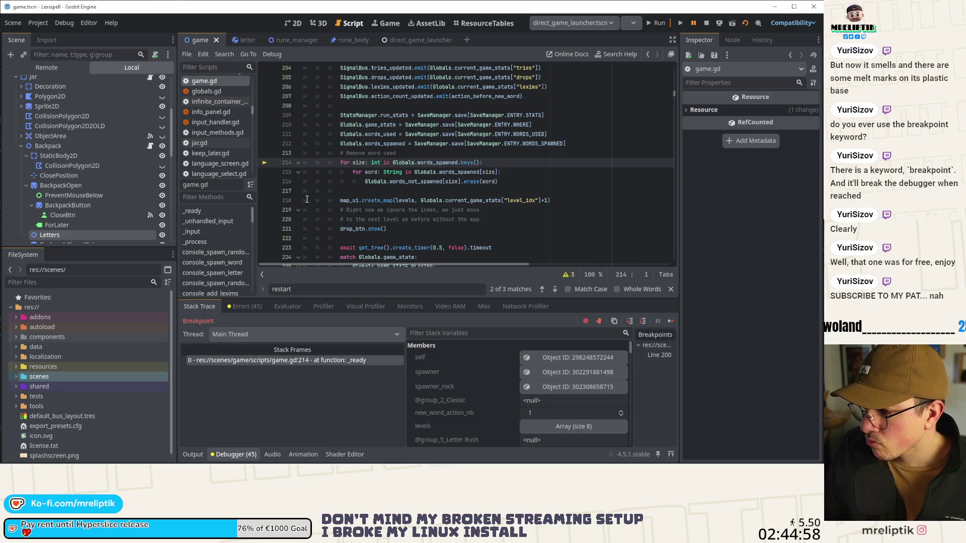
Add a breakpoint on line 224's game_state match, run to it, and review the code.
scroll(312, 196, down, 2)
scroll(307, 199, down, 1)
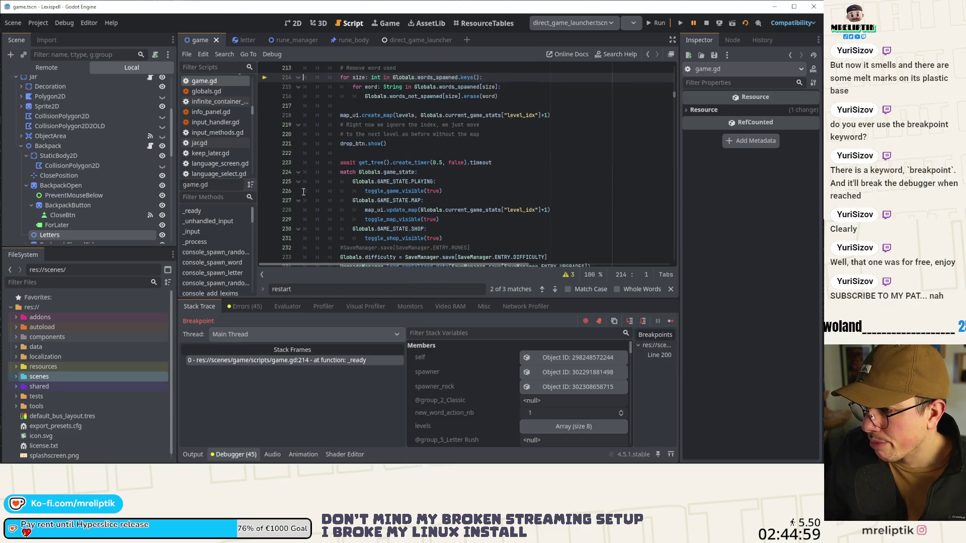
click(265, 172)
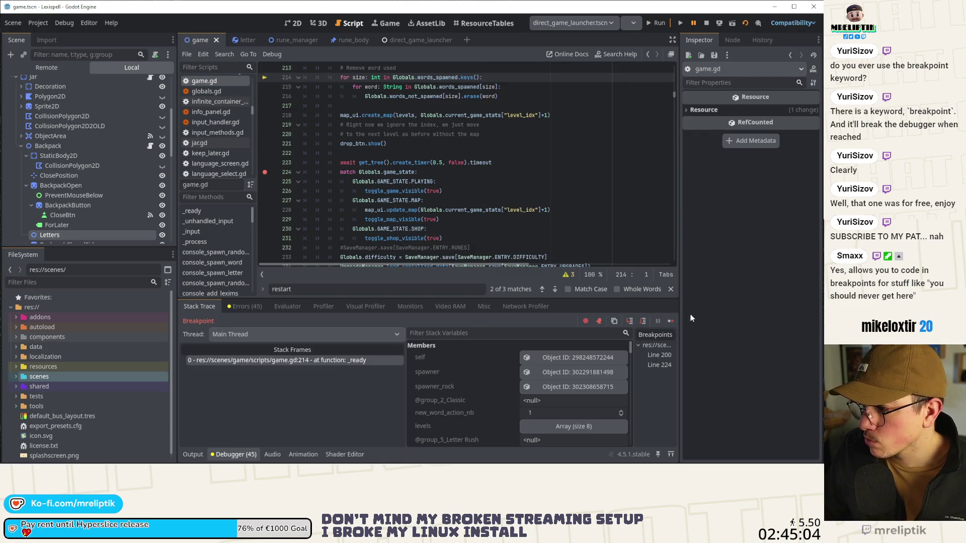
click(672, 321)
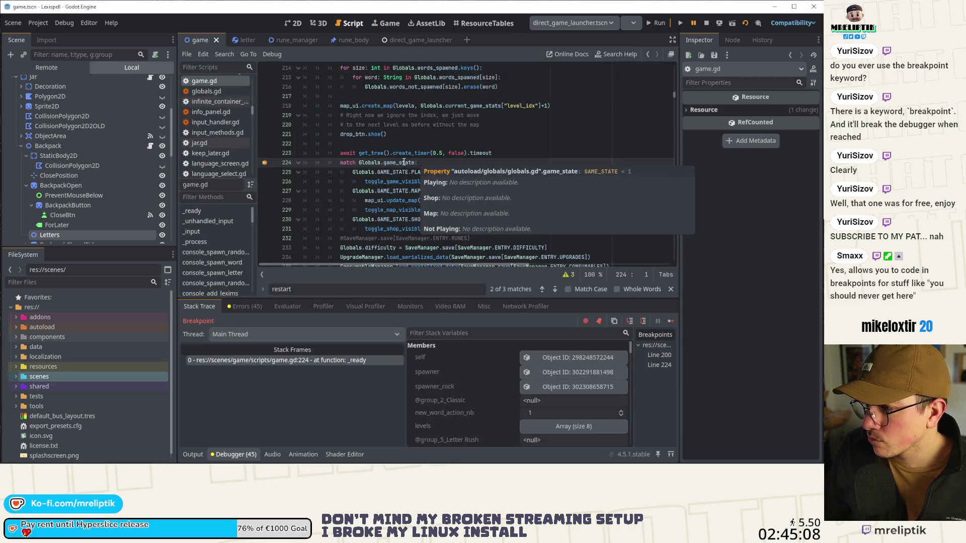
scroll(469, 173, up, 8)
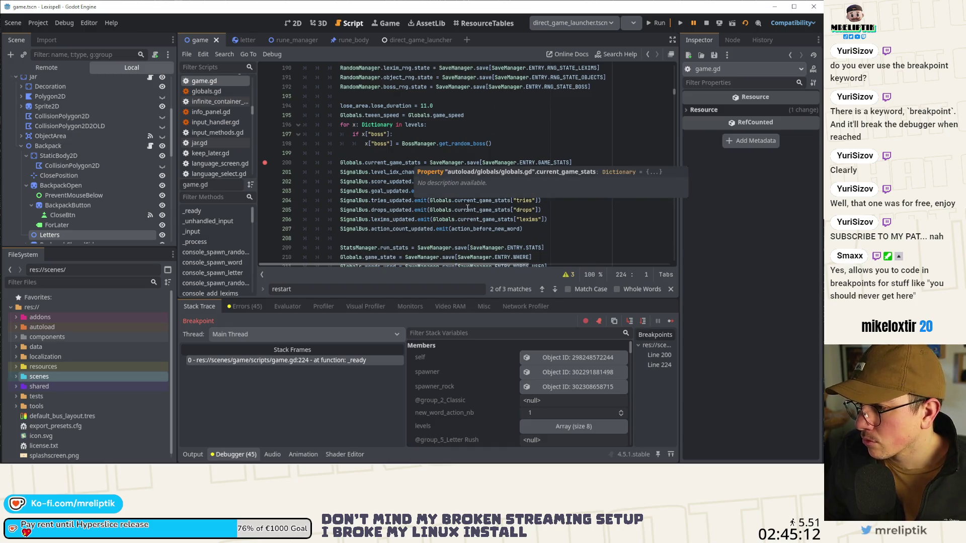
scroll(476, 172, down, 2)
mouse_move(477, 220)
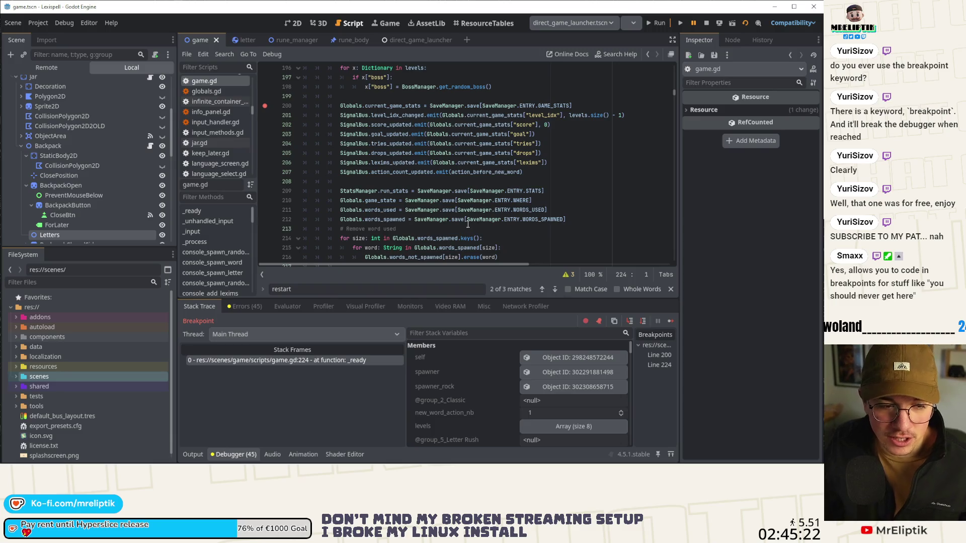
scroll(457, 222, down, 3)
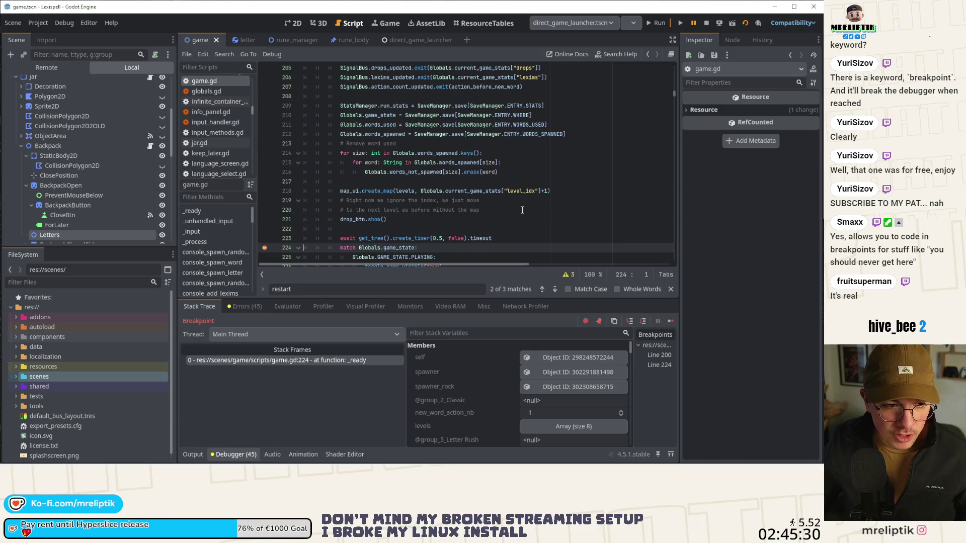
scroll(478, 247, down, 3)
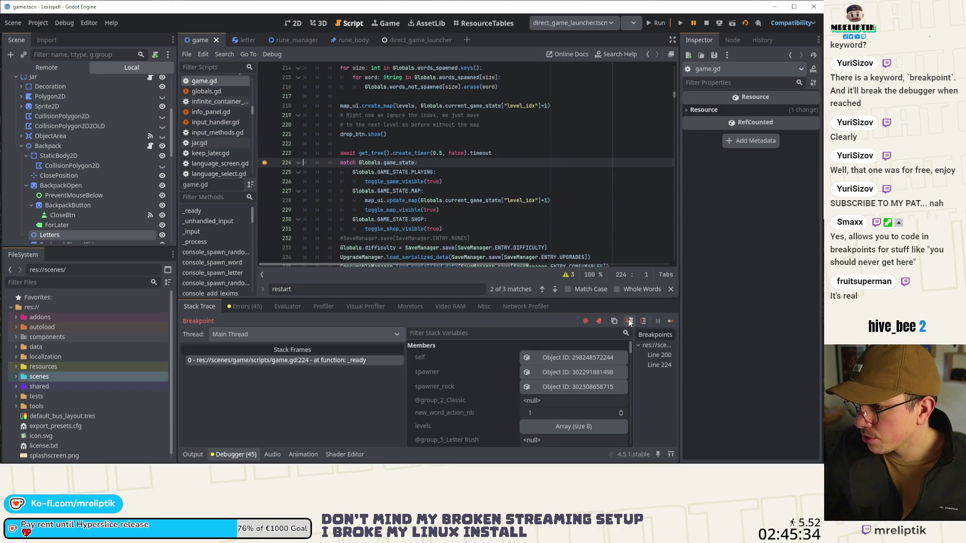
Step into toggle_game_visible, then let the game continue running.
click(629, 321)
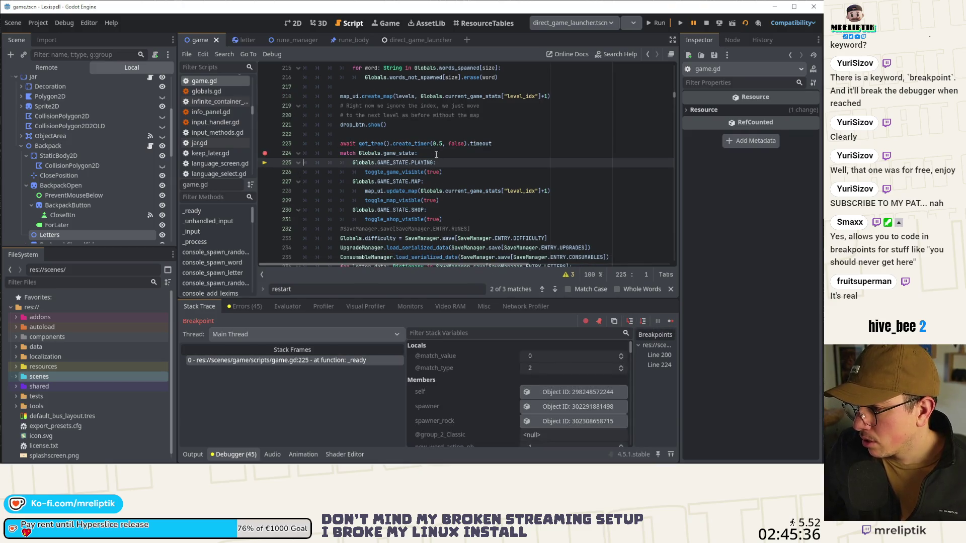
mouse_move(407, 153)
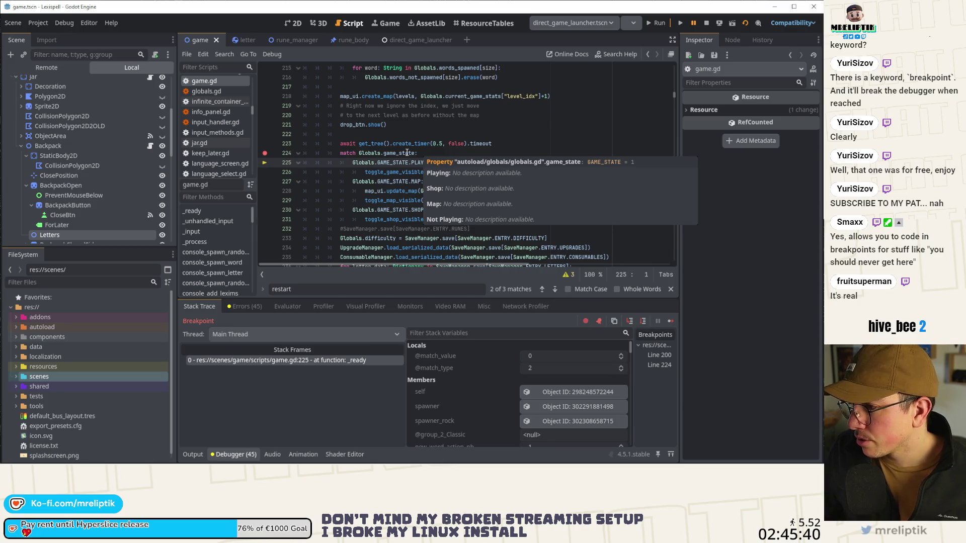
click(630, 321)
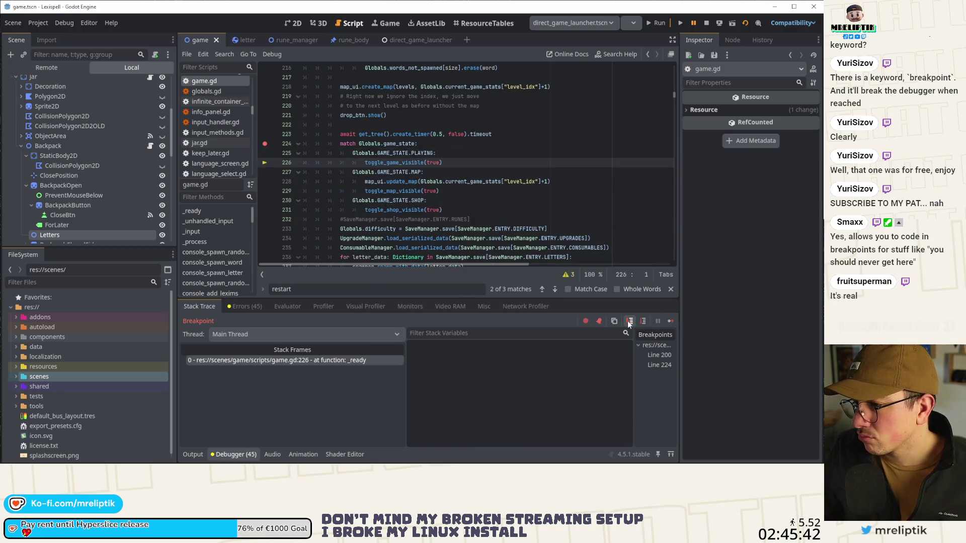
click(629, 321)
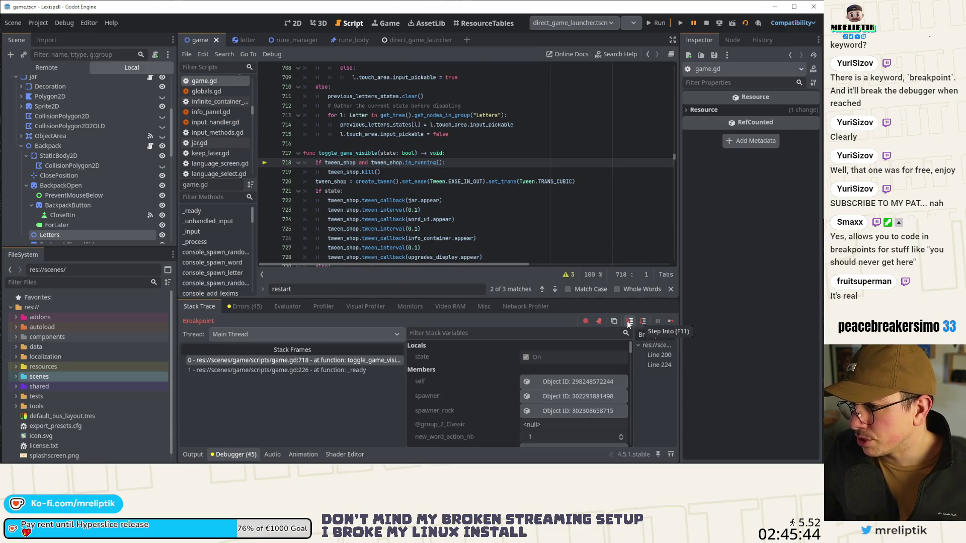
click(671, 321)
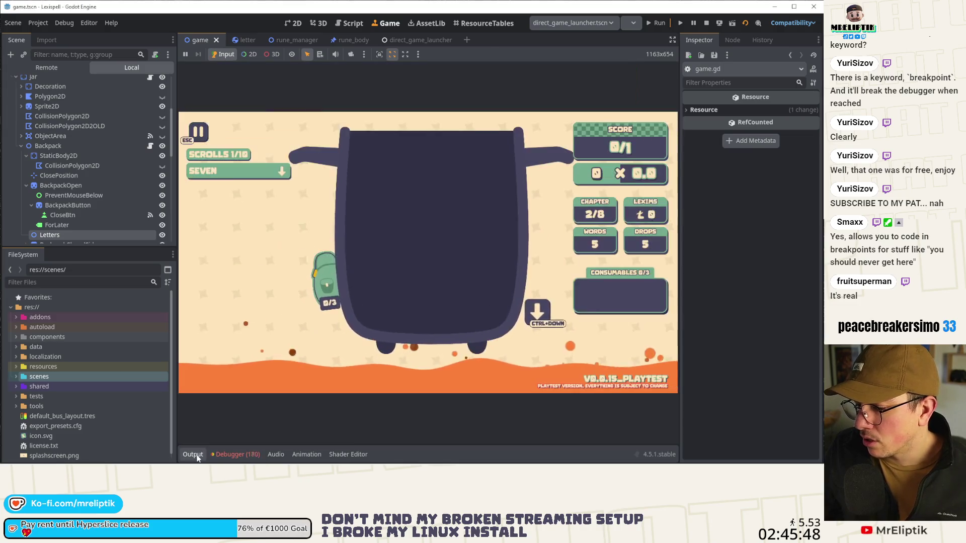
Show the debugger errors, then return the game to the home screen from the pause menu.
click(247, 307)
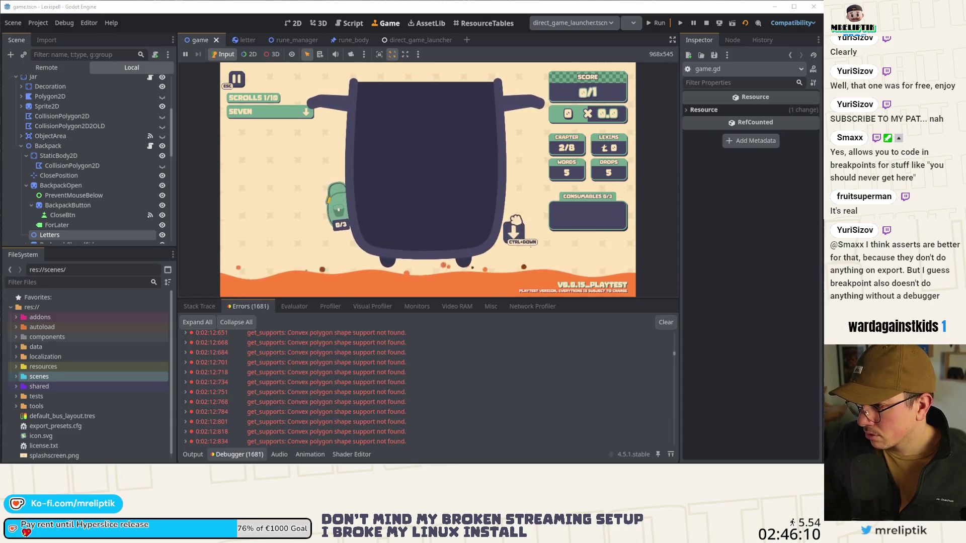
mouse_move(349, 223)
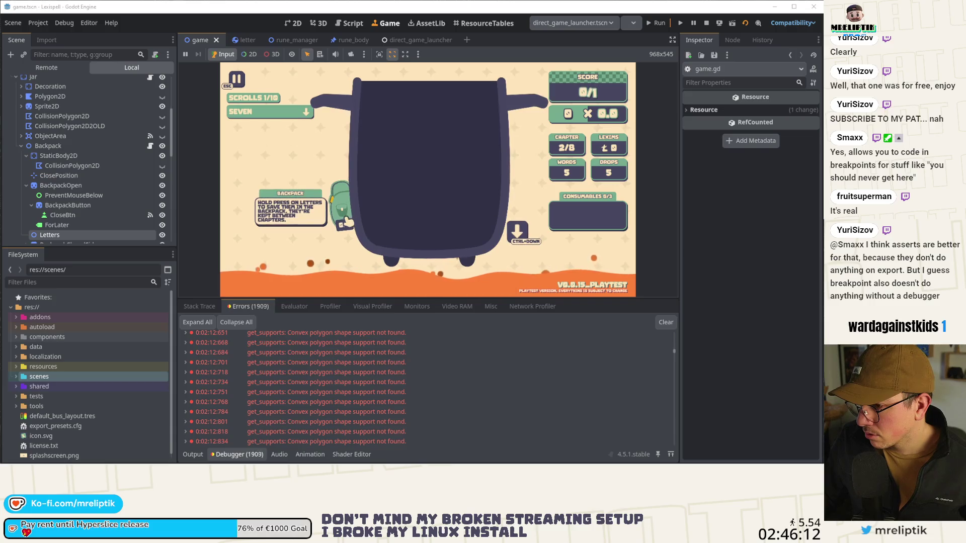
key(Escape)
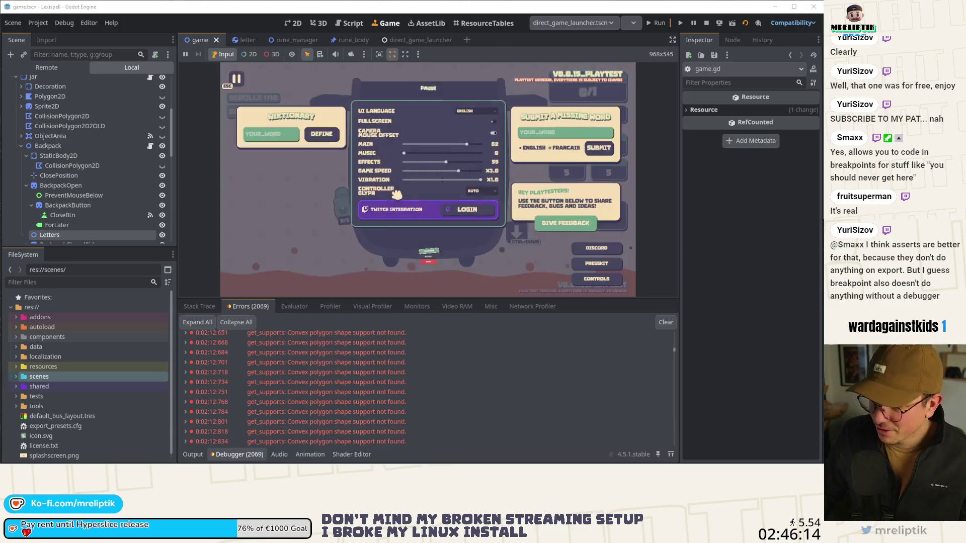
click(427, 275)
click(460, 203)
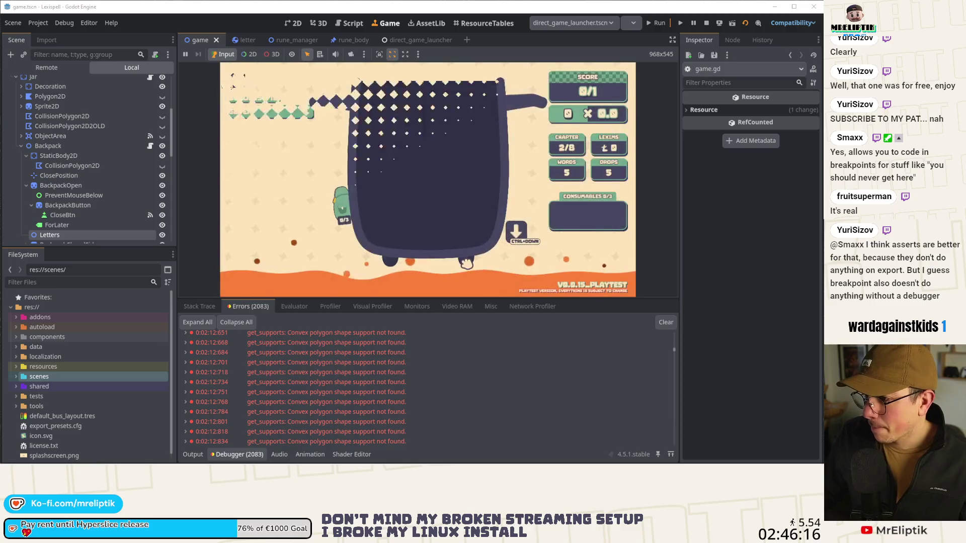
Resume the saved run from Play and continue past the line-200 breakpoint.
click(437, 232)
click(456, 219)
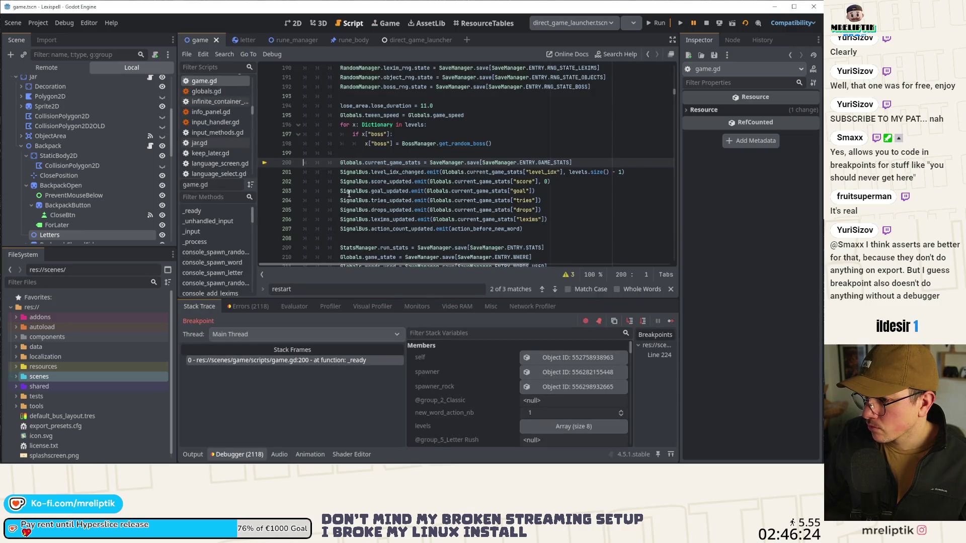
scroll(331, 188, down, 15)
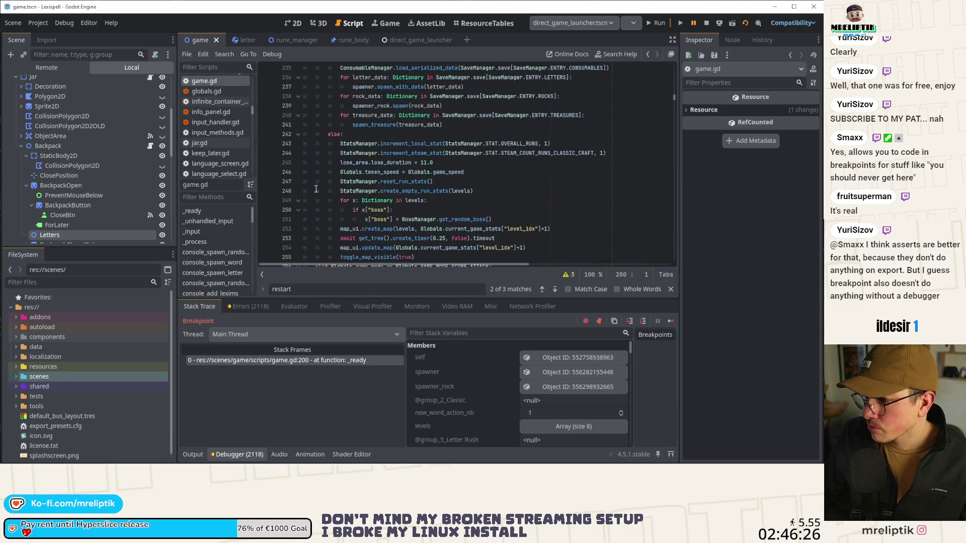
scroll(316, 190, down, 5)
click(671, 321)
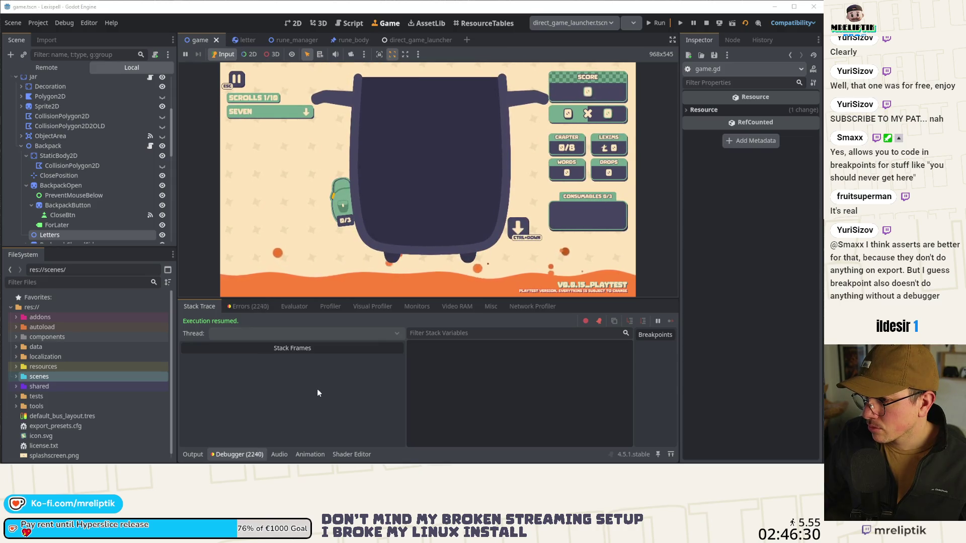
Inspect the 0:02:12:934 convex polygon error's details, then clear the debugger error list.
click(250, 306)
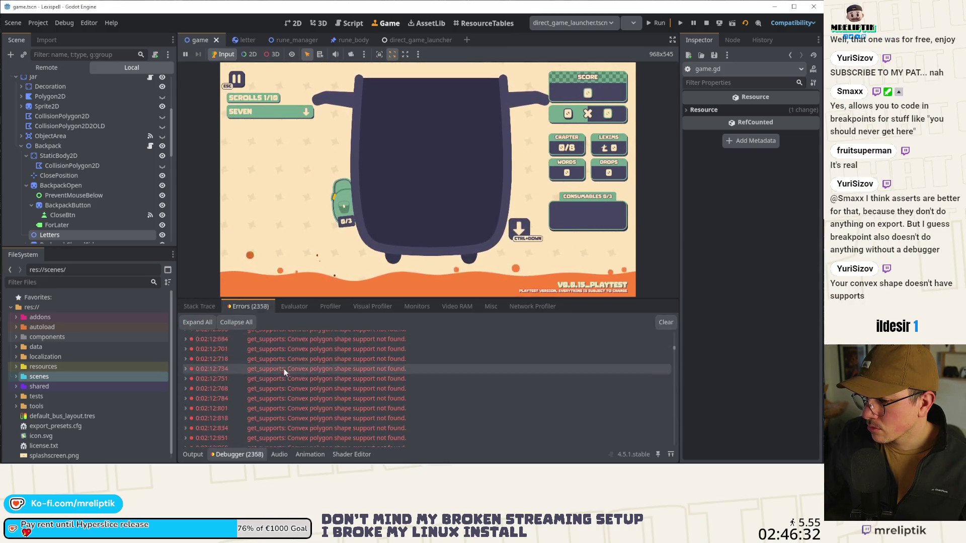
click(185, 377)
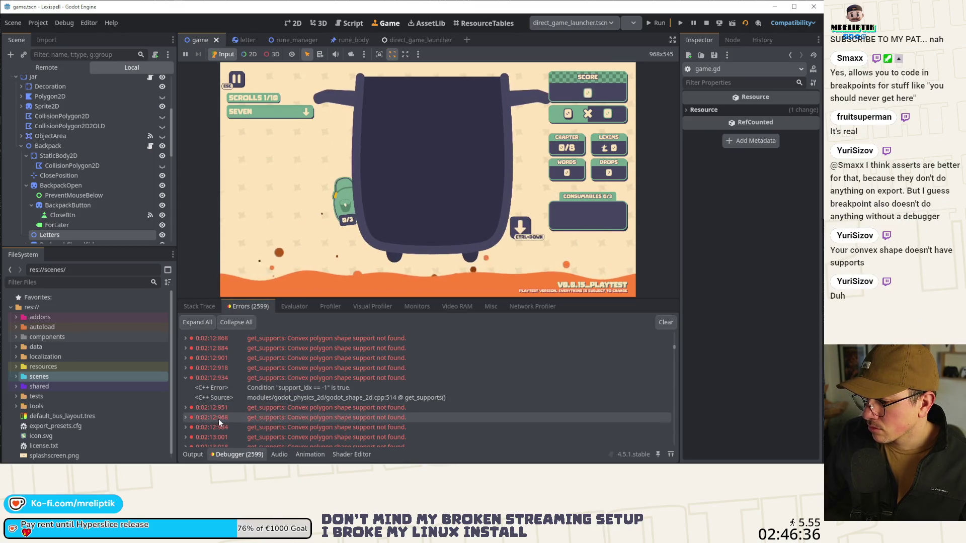
click(187, 379)
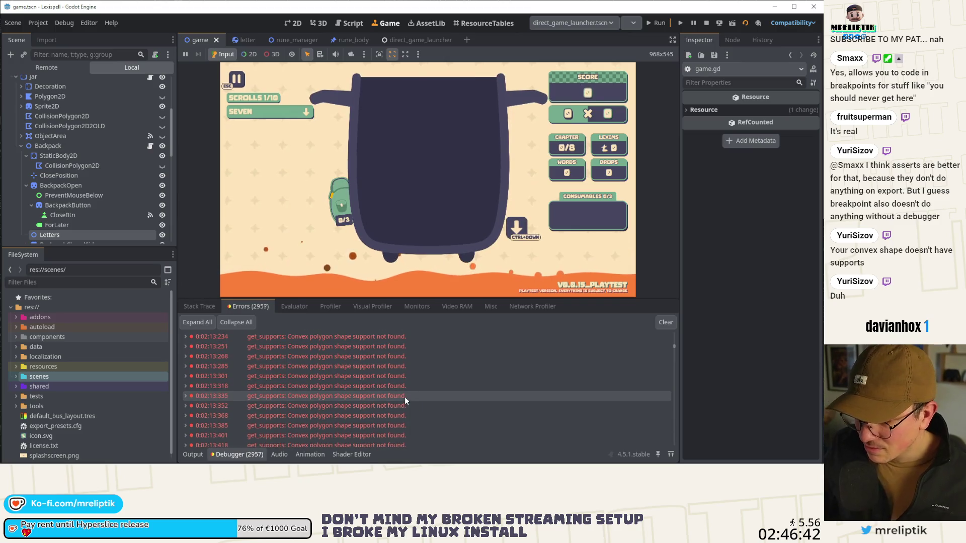
mouse_move(404, 396)
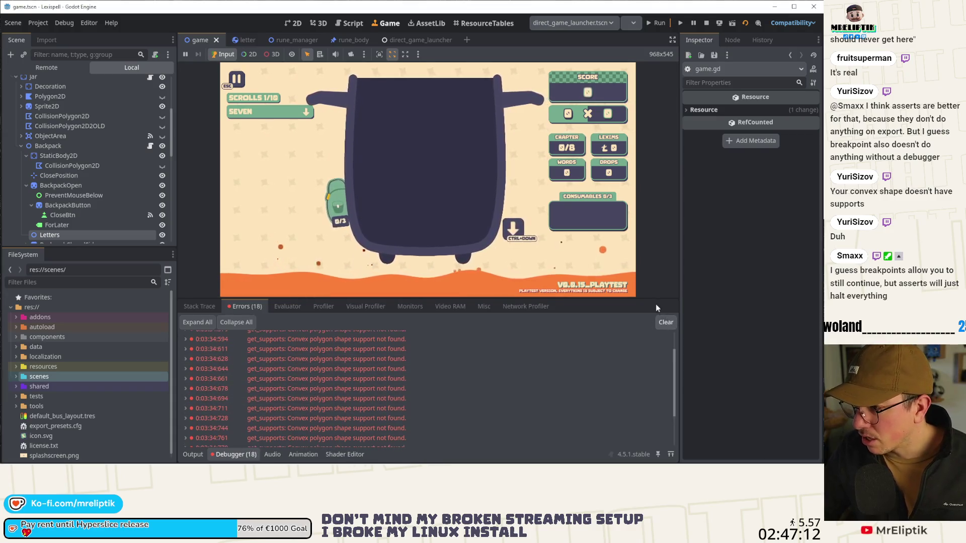
click(662, 322)
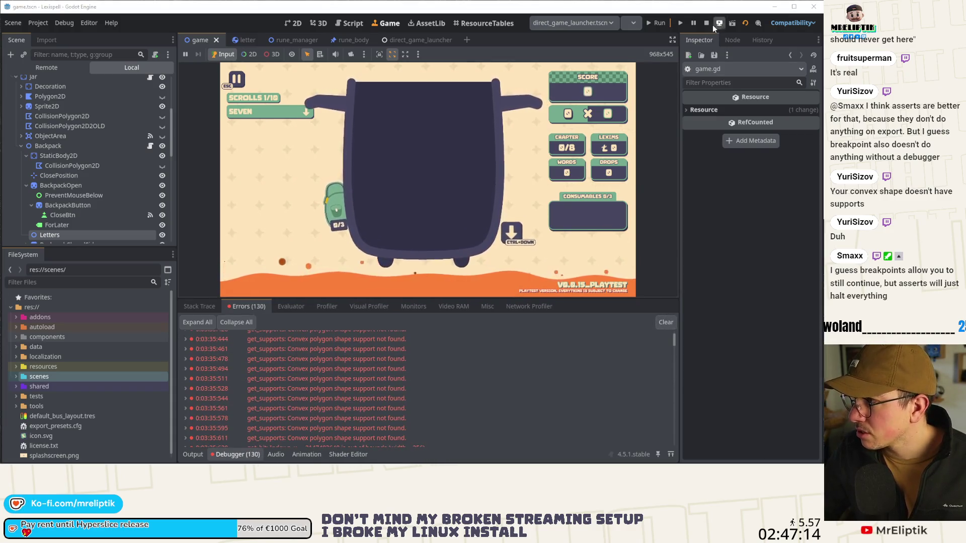
Stop the game and relaunch it, leaving the run-scene selection unchanged.
click(659, 24)
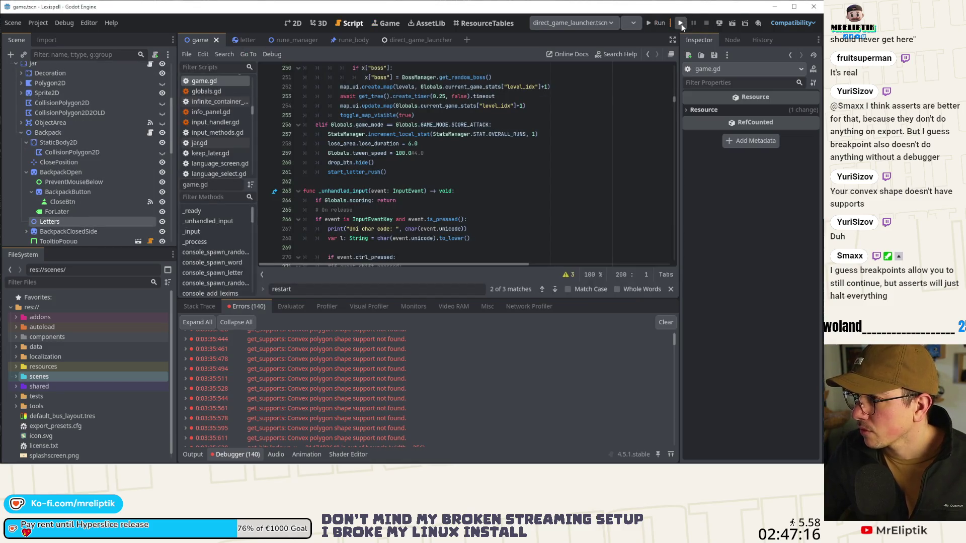
click(617, 24)
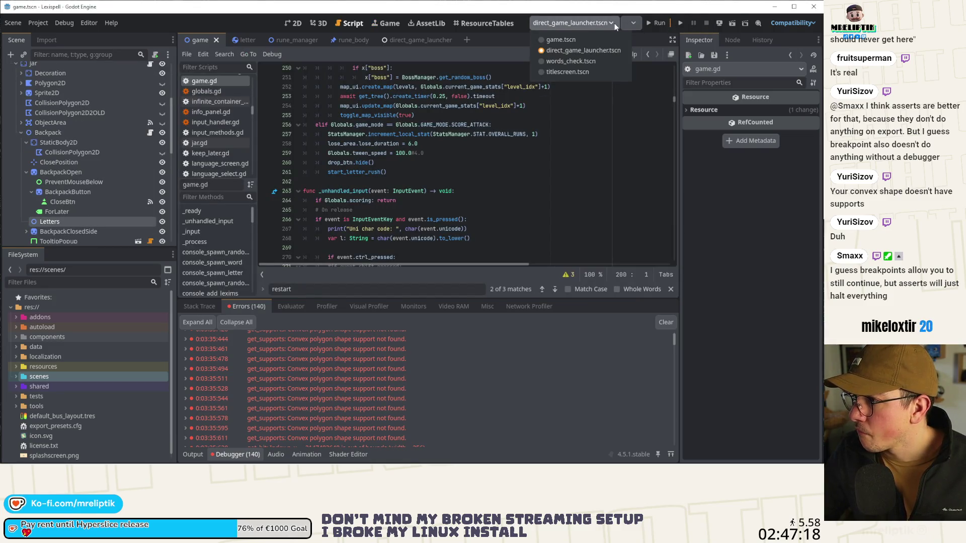
click(616, 25)
click(681, 24)
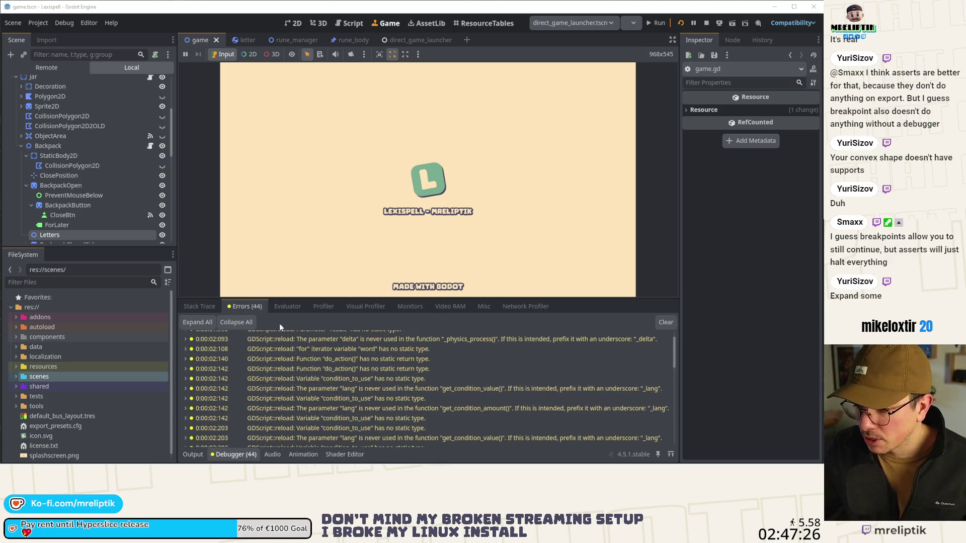
Get past Supported Inputs and start a new Classic Craft run at Chapter 1.
scroll(343, 400, down, 5)
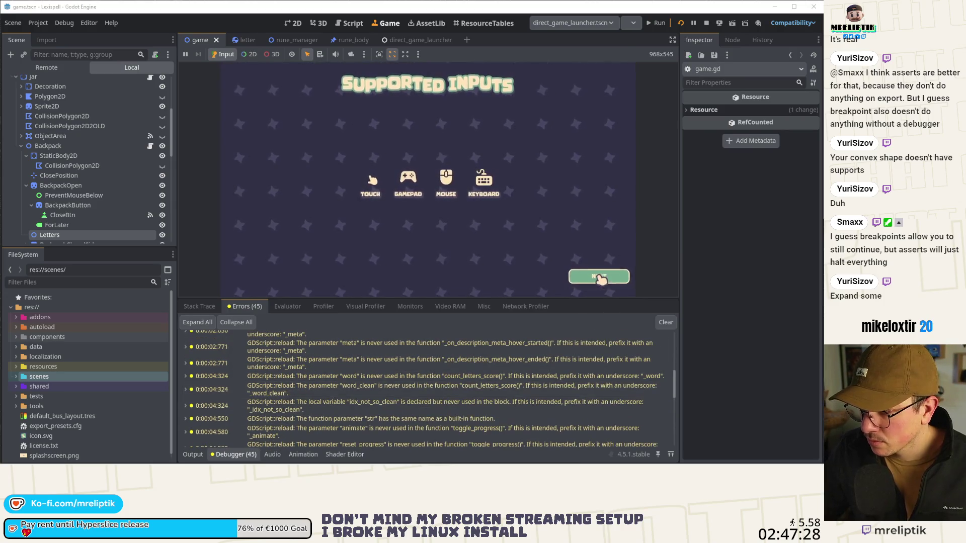
click(497, 253)
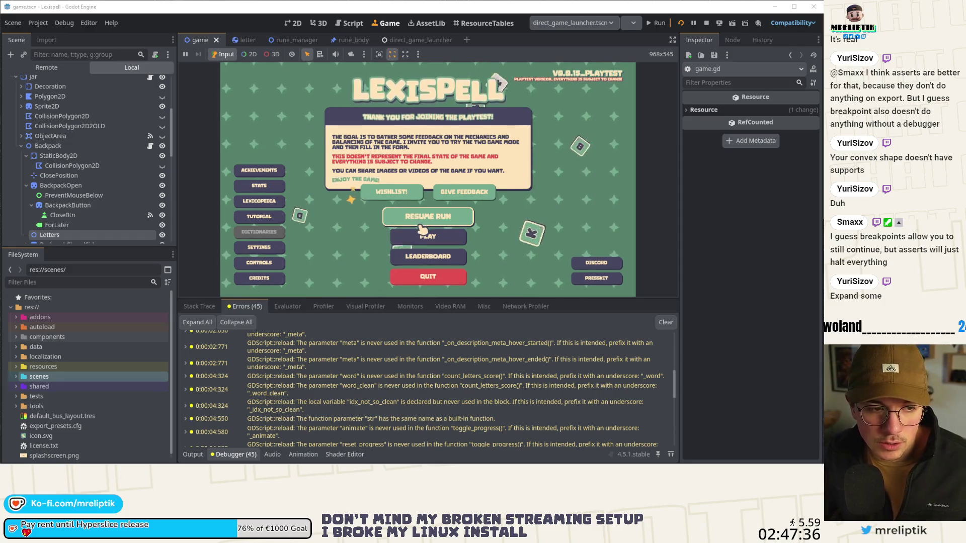
click(422, 234)
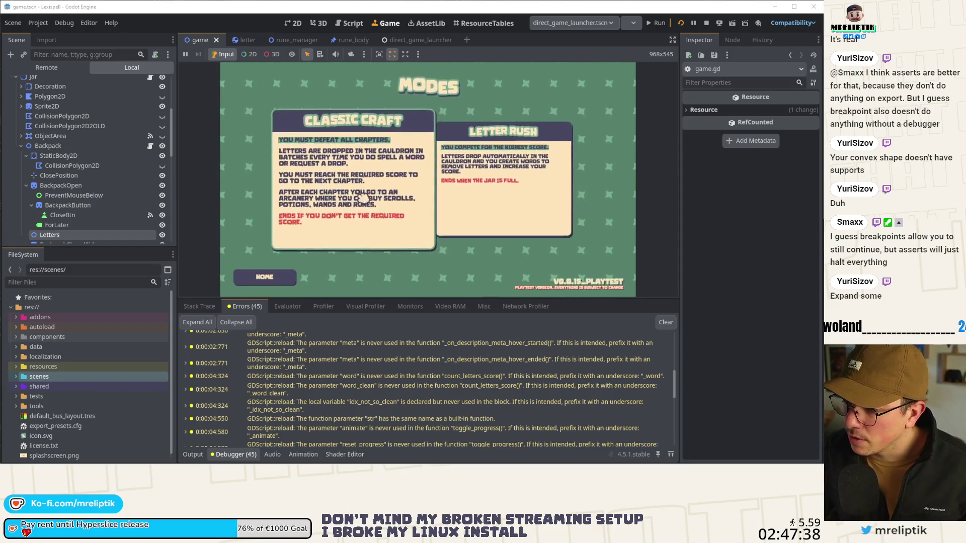
click(353, 196)
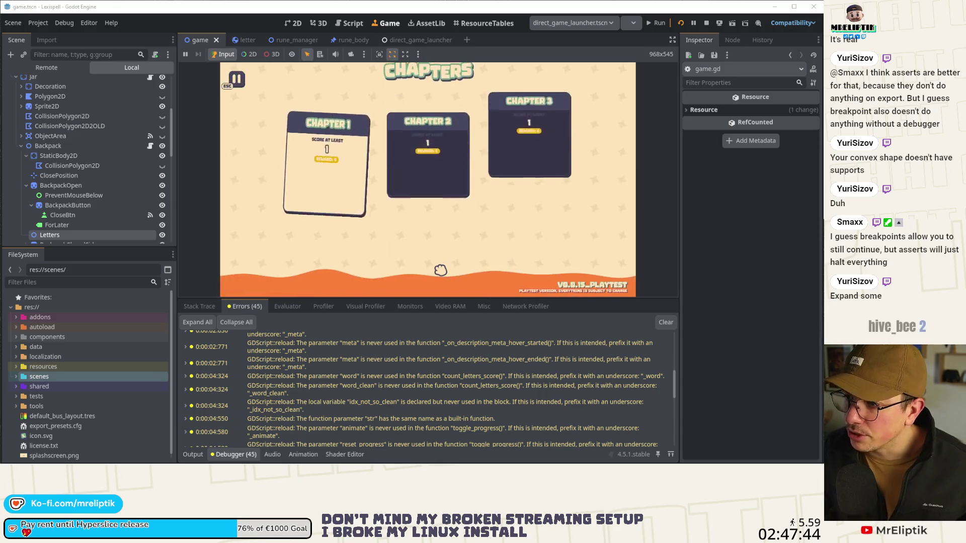
click(354, 196)
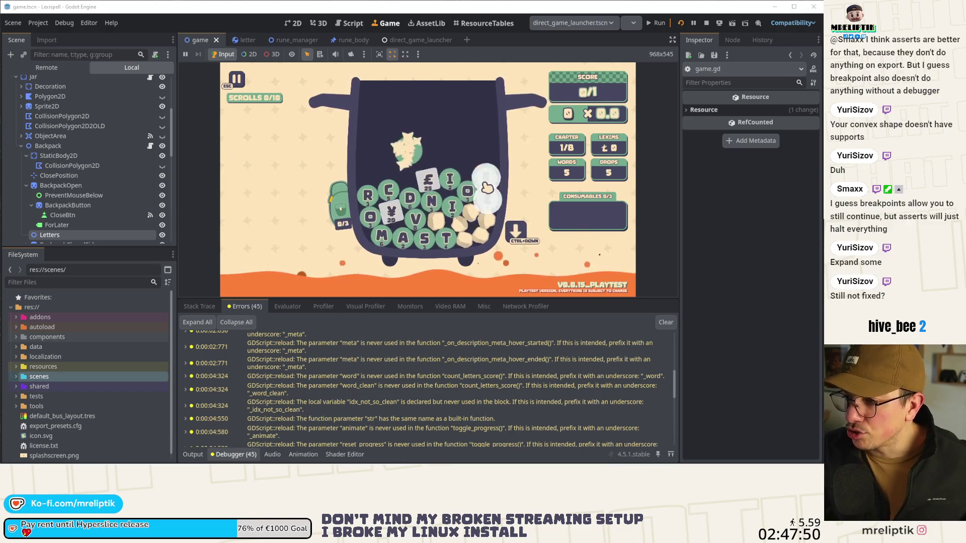
Clear chapter 1 by spelling DONE, then buy the Jeweller scroll and a rune in the shop.
click(415, 199)
text(DONE)
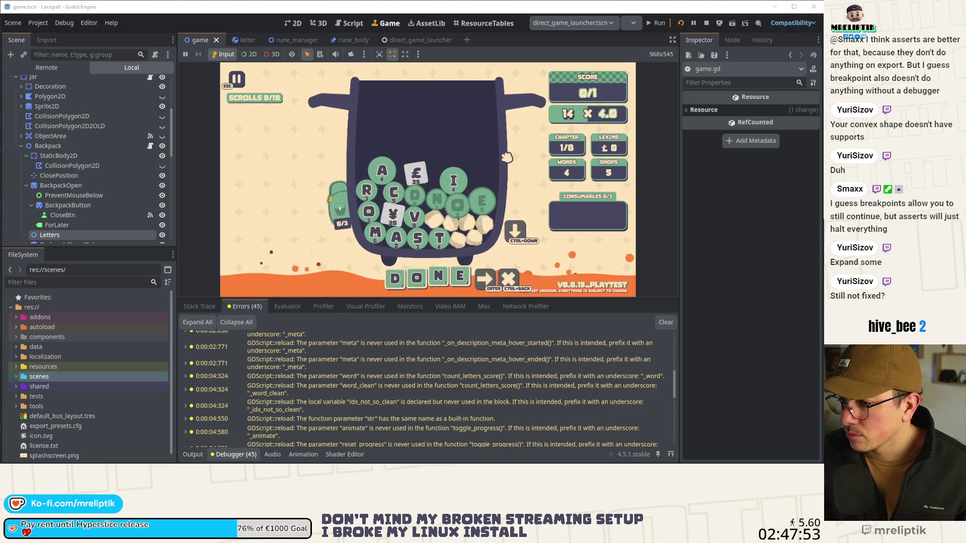
key(Return)
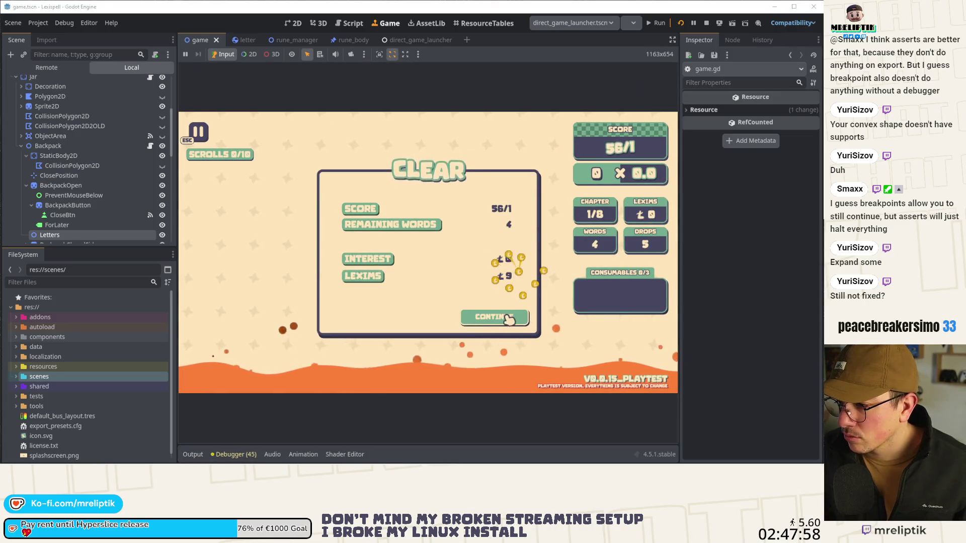
click(508, 317)
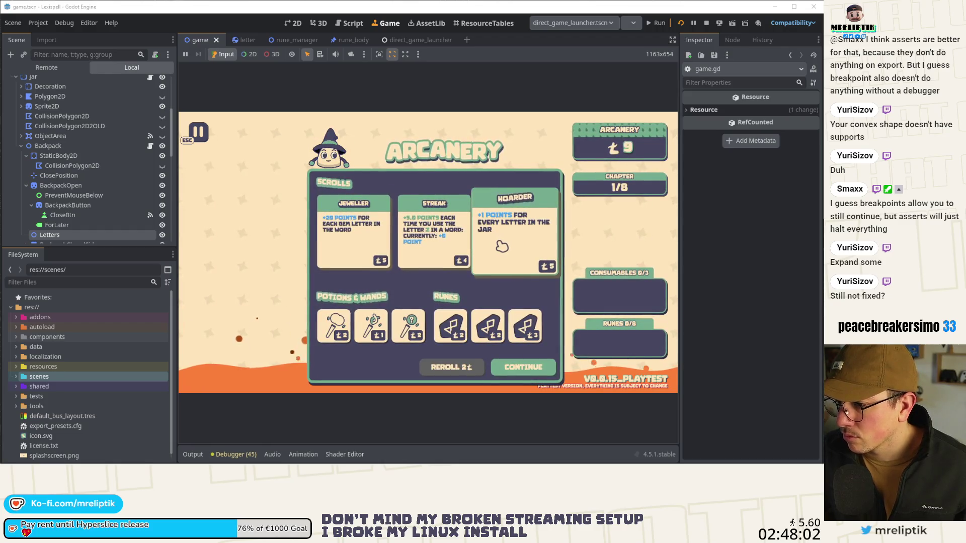
click(353, 236)
click(498, 335)
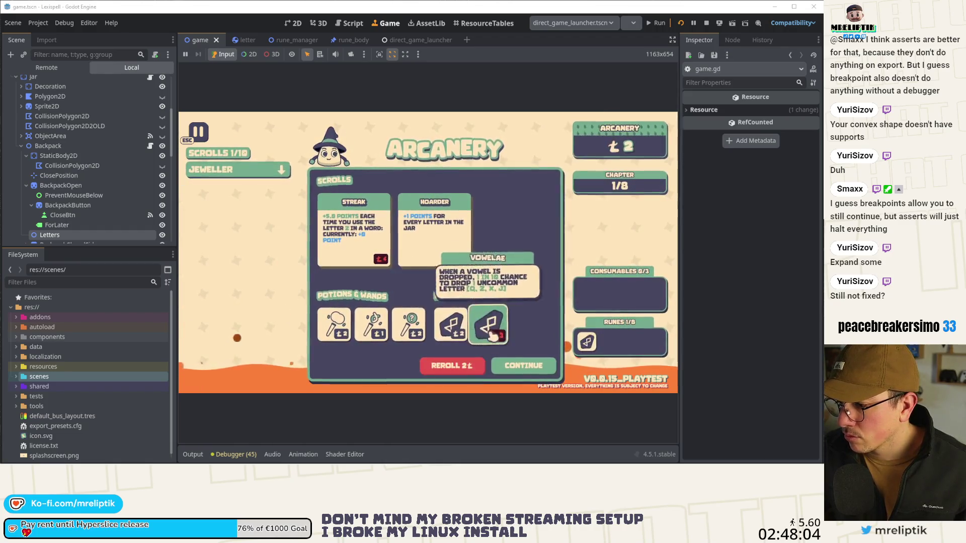
click(523, 366)
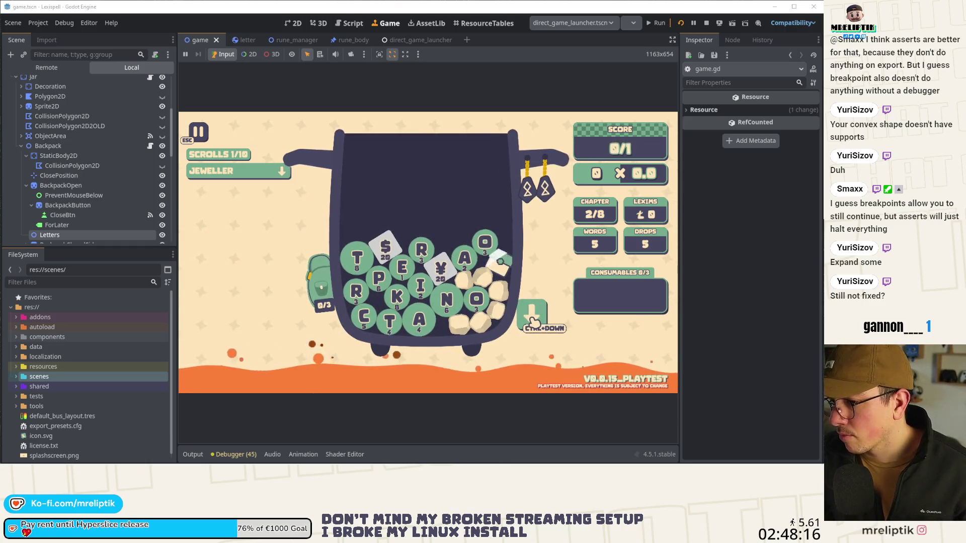
Stash chapter 2's $ tile in the backpack, pause, and choose Home.
mouse_move(390, 248)
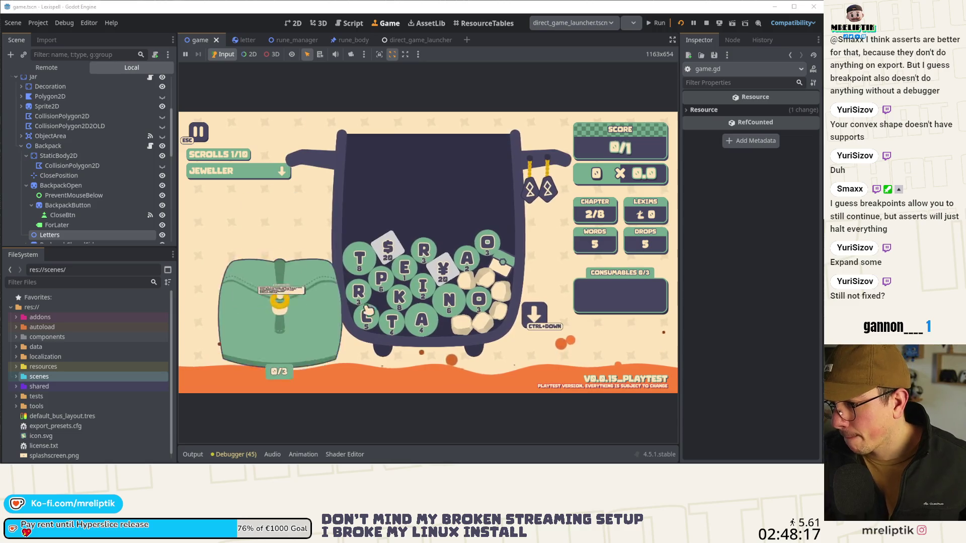
click(389, 249)
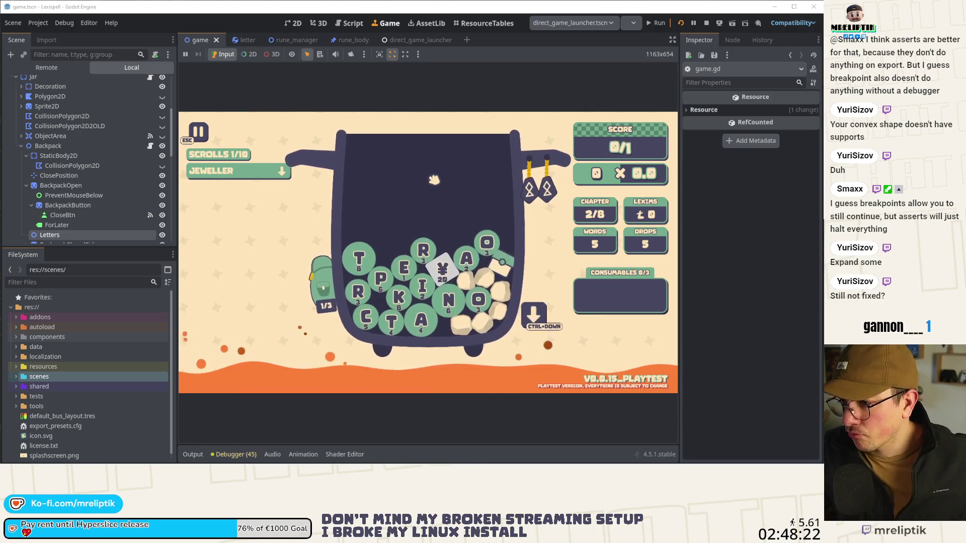
key(Escape)
click(431, 364)
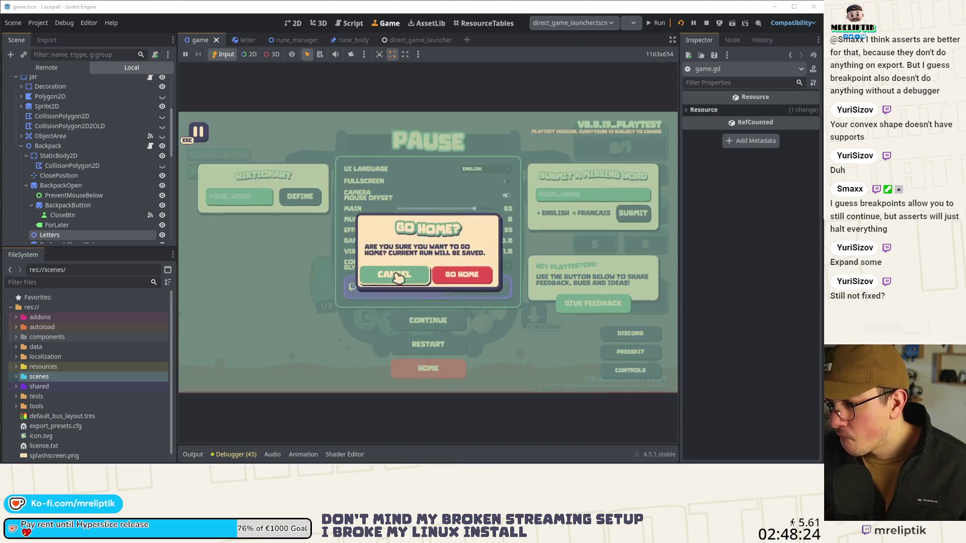
Go home to save the run, then bring up and cancel the Resume Run prompt.
click(453, 316)
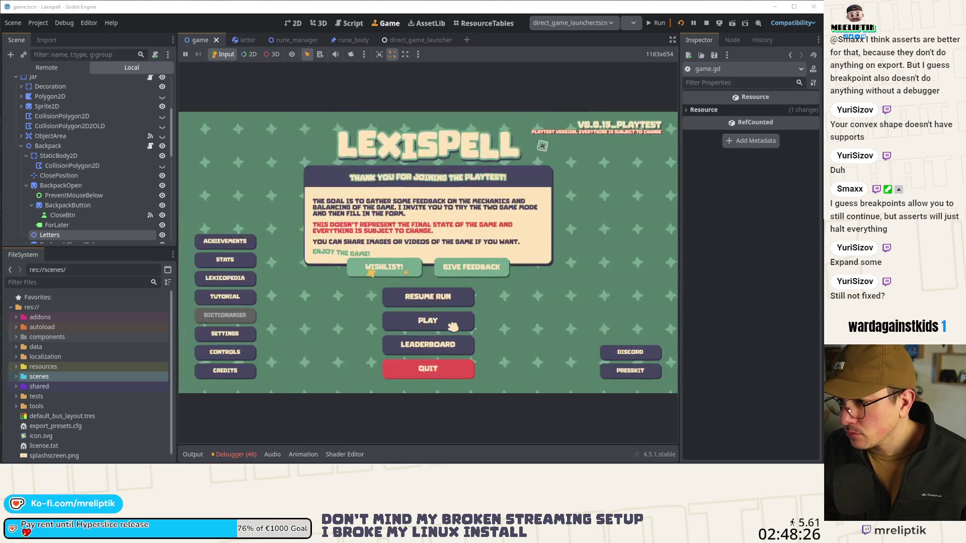
click(430, 300)
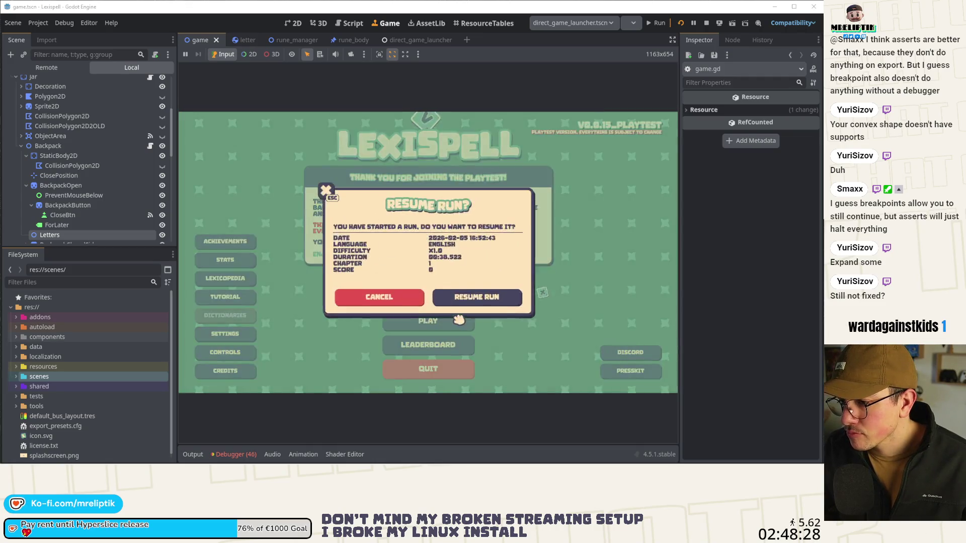
click(391, 299)
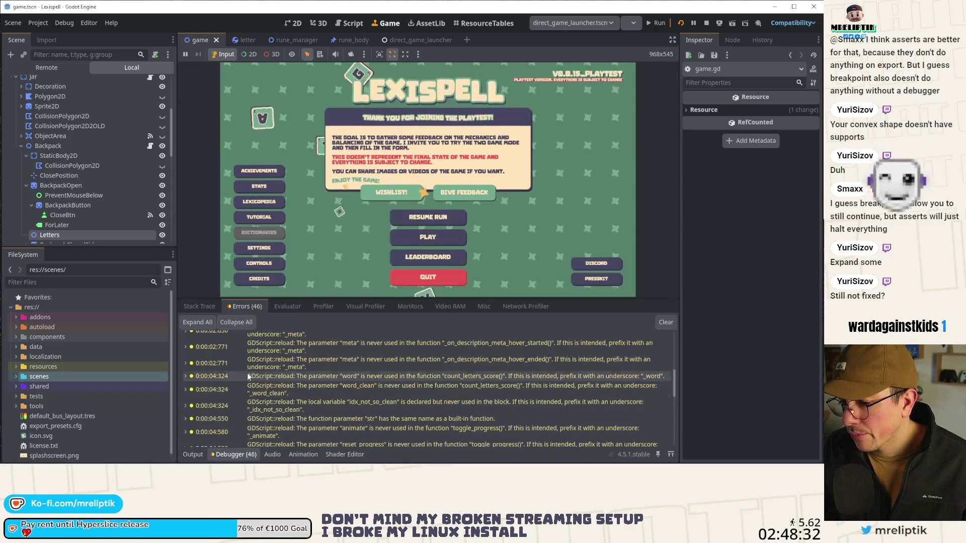
Check the new debugger error, hide the panel, and resume the saved run.
click(234, 454)
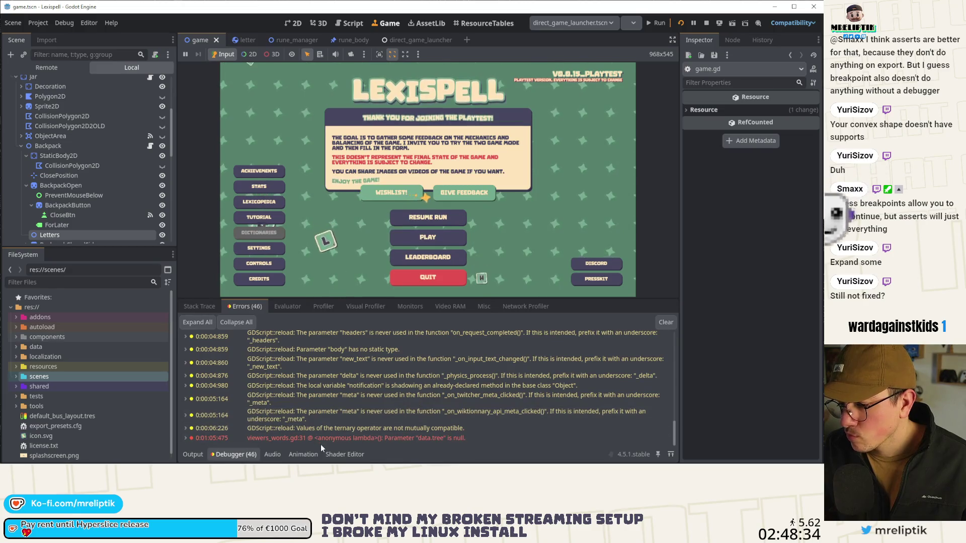
mouse_move(323, 439)
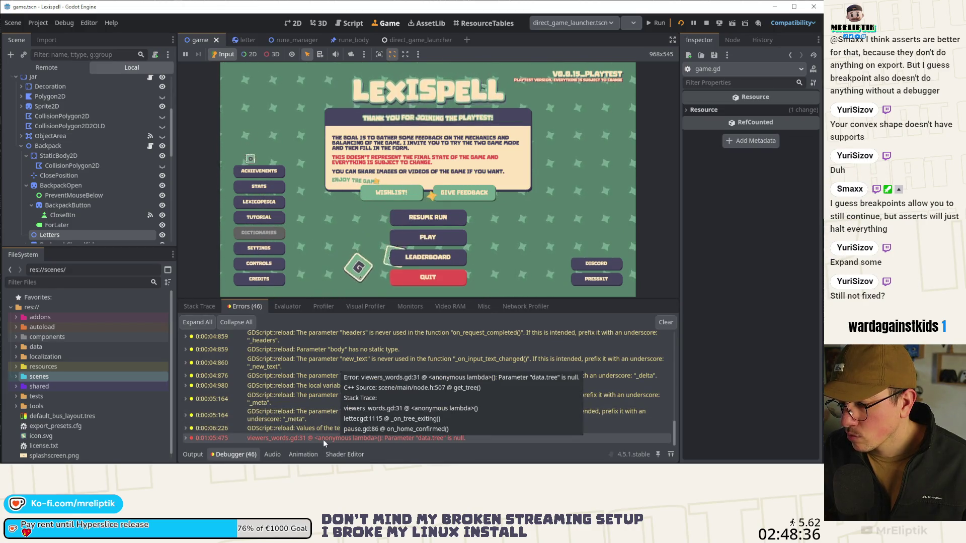
click(225, 454)
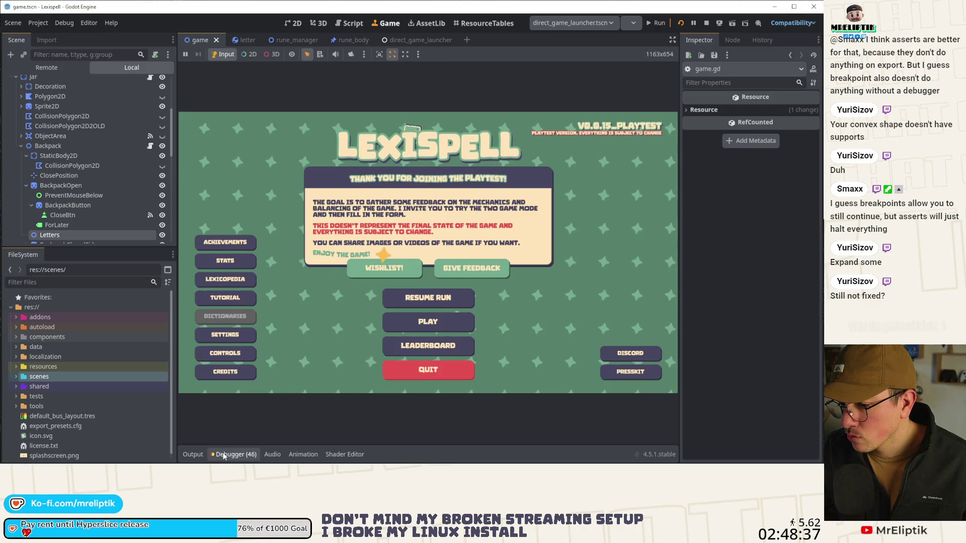
click(419, 300)
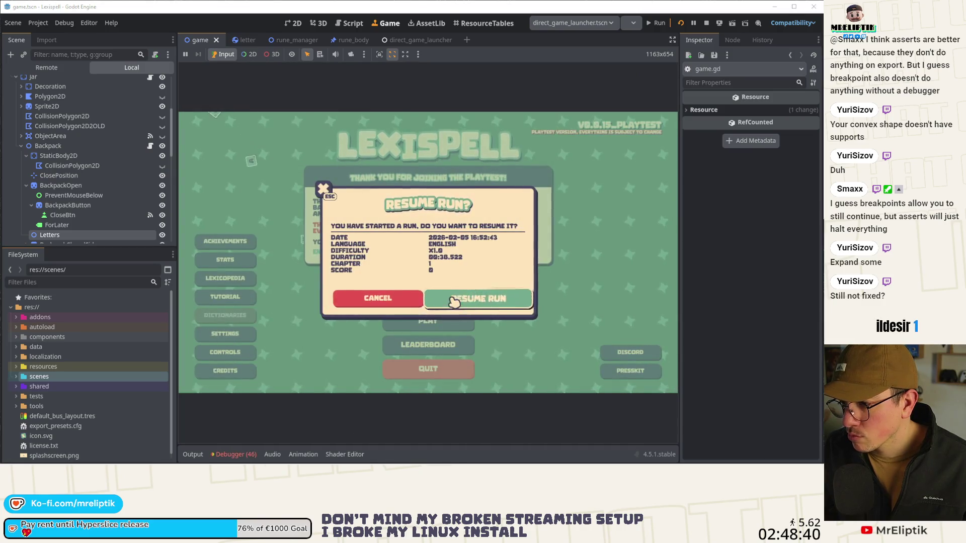
click(455, 300)
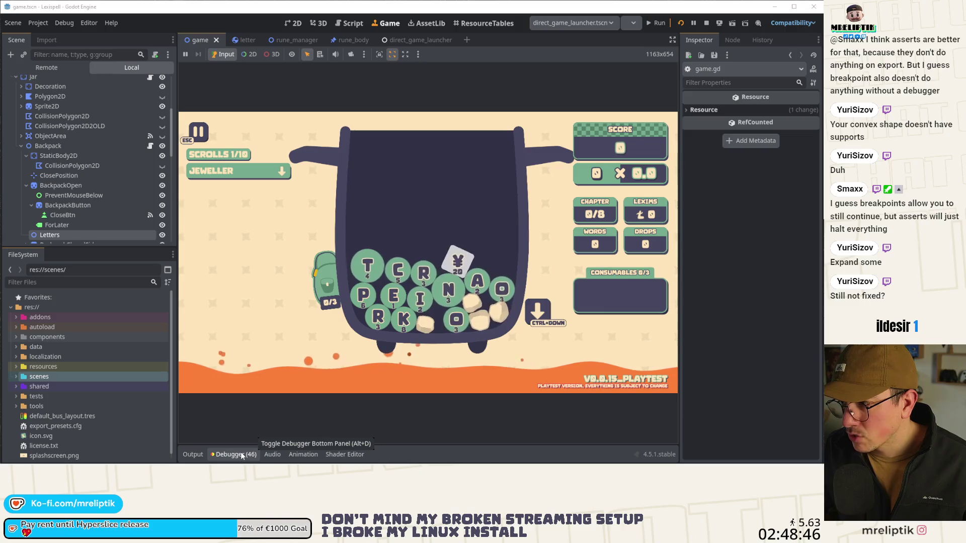
click(236, 455)
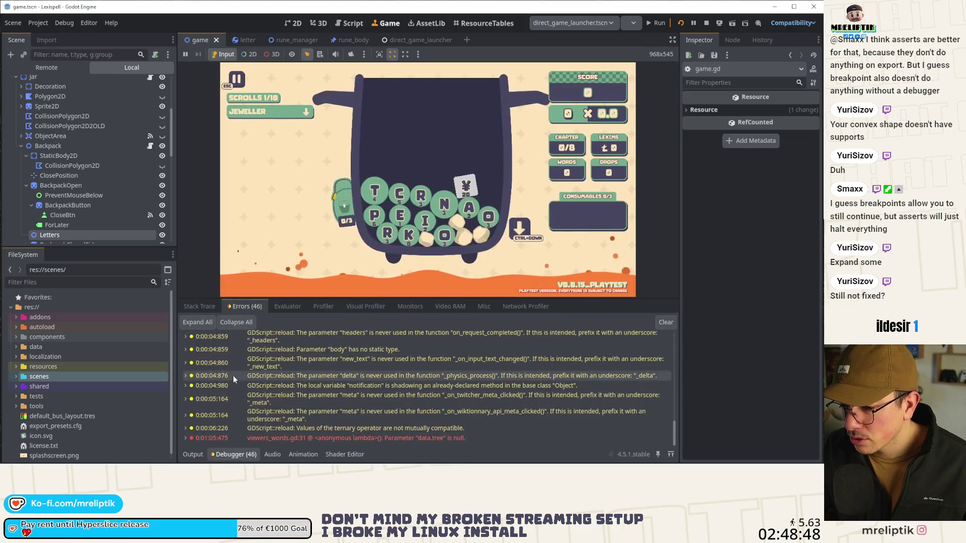
mouse_move(283, 442)
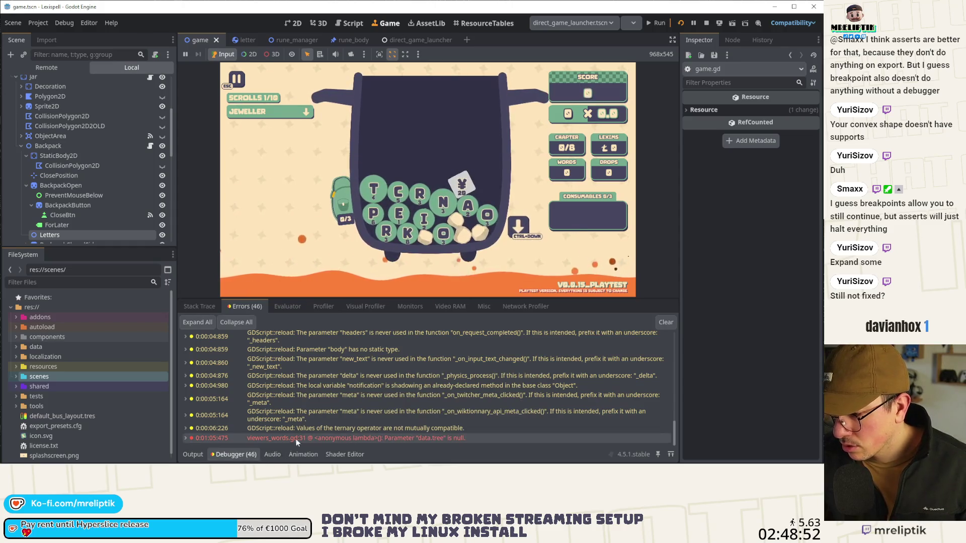
click(243, 455)
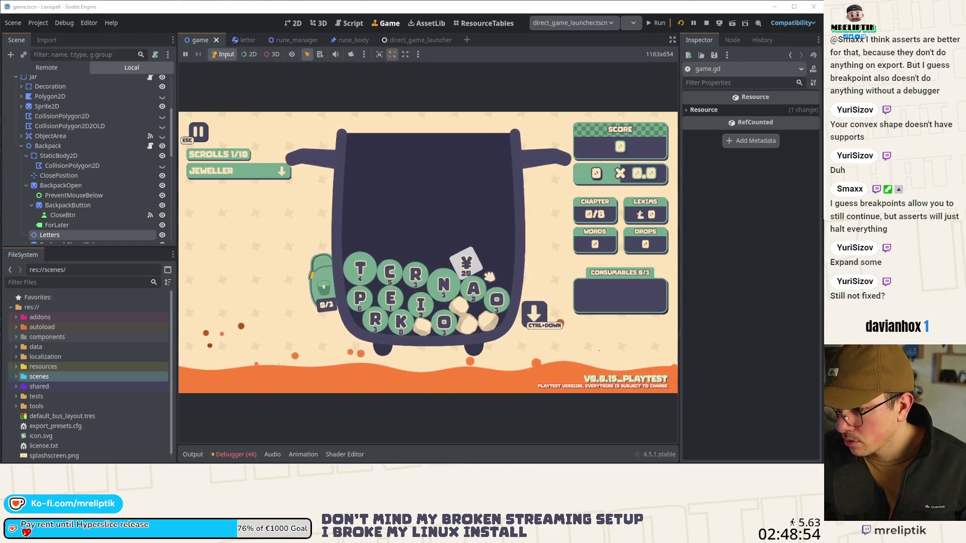
click(189, 454)
click(227, 453)
click(203, 307)
click(225, 308)
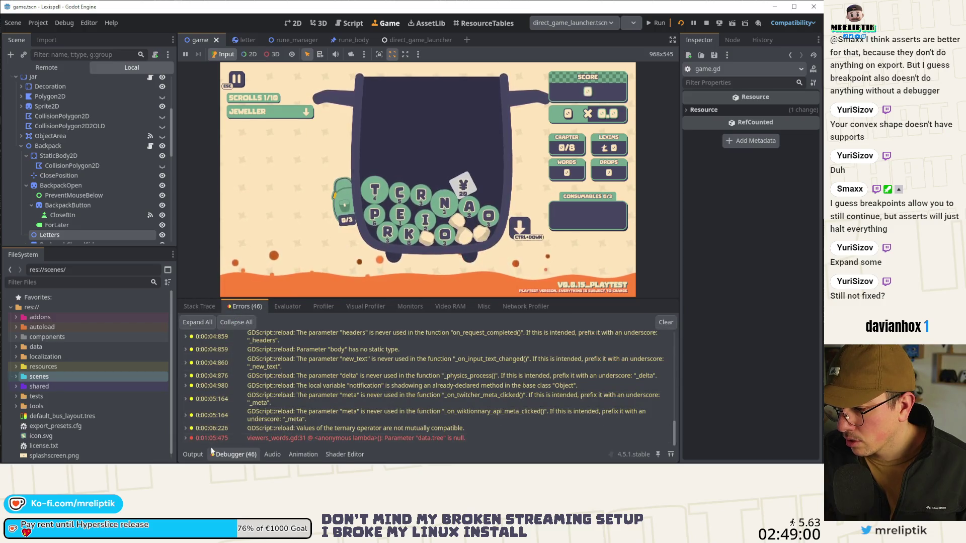
click(191, 454)
click(192, 454)
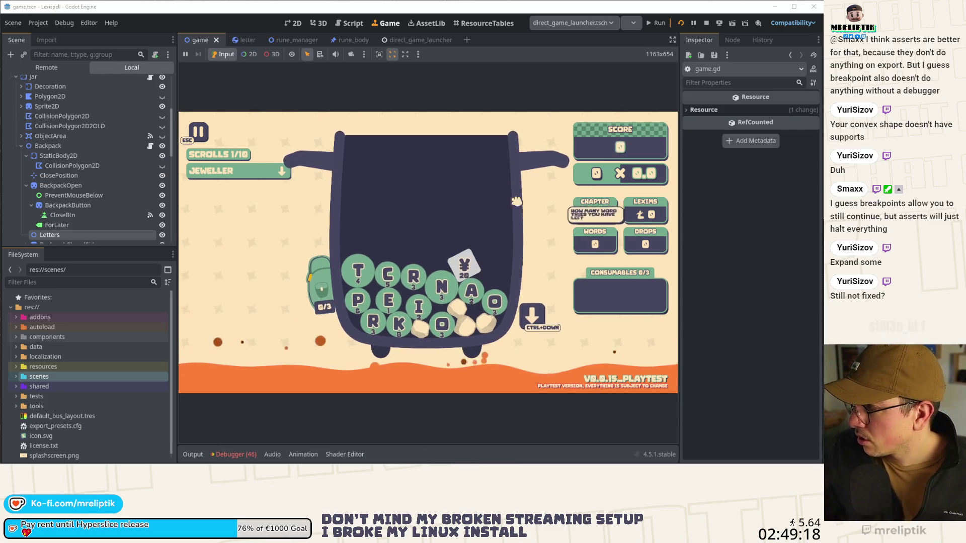
mouse_move(269, 176)
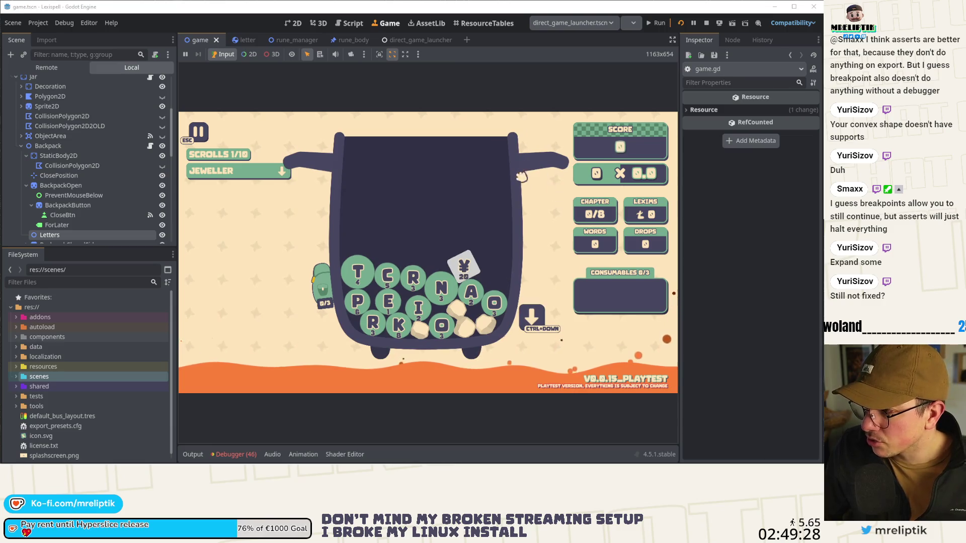
scroll(88, 156, up, 4)
scroll(92, 146, down, 1)
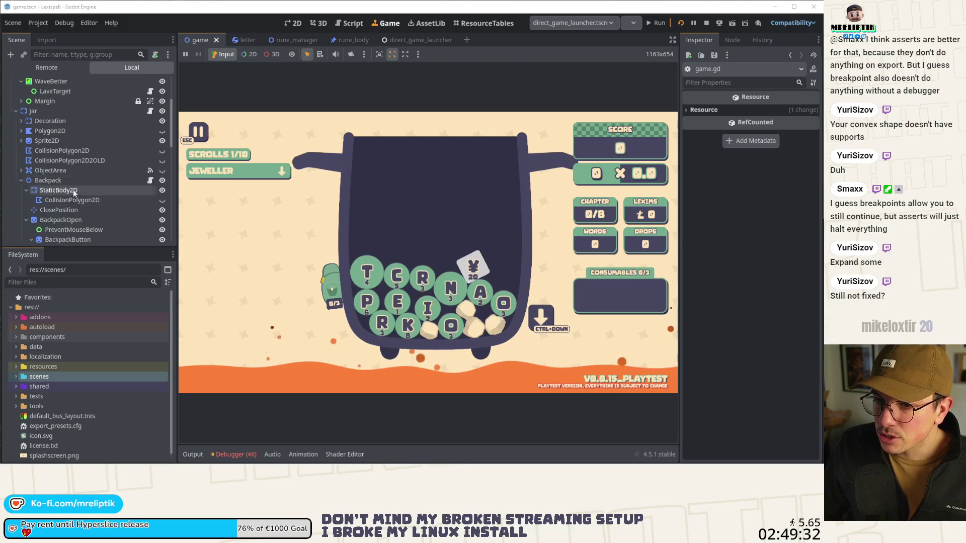
scroll(89, 173, down, 8)
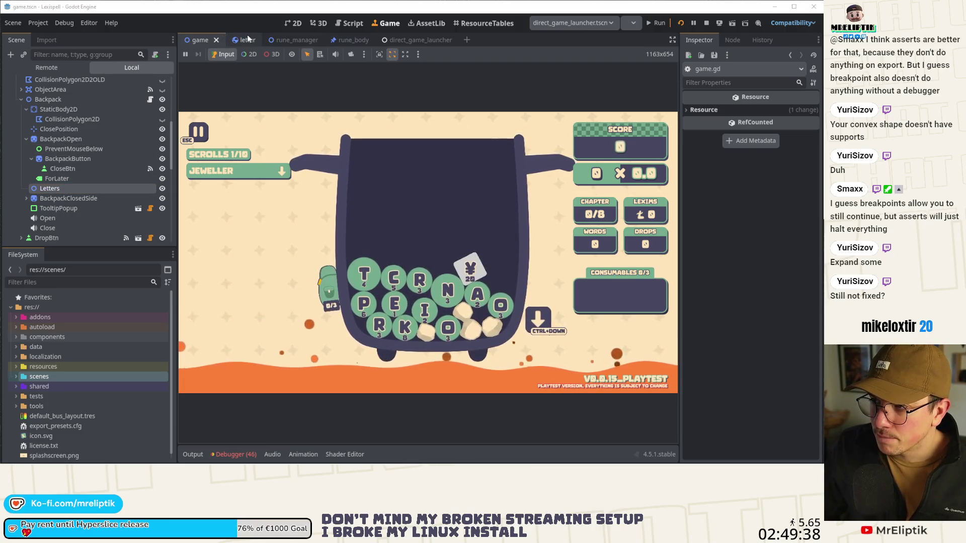
click(79, 189)
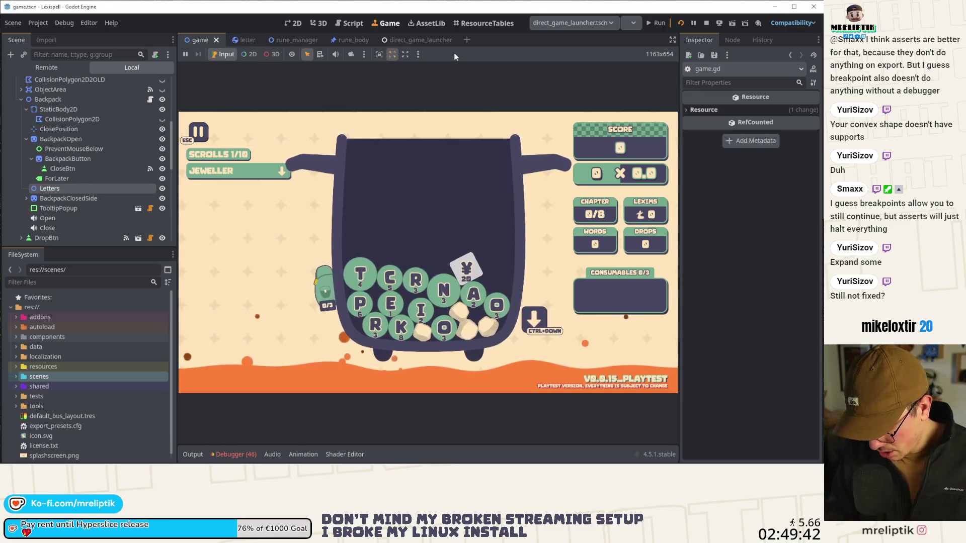
Open shop.tscn via quick search for 'shop', view it in 2D, and open its shop.gd script.
key(ctrl+shift+o)
text(shop)
key(Return)
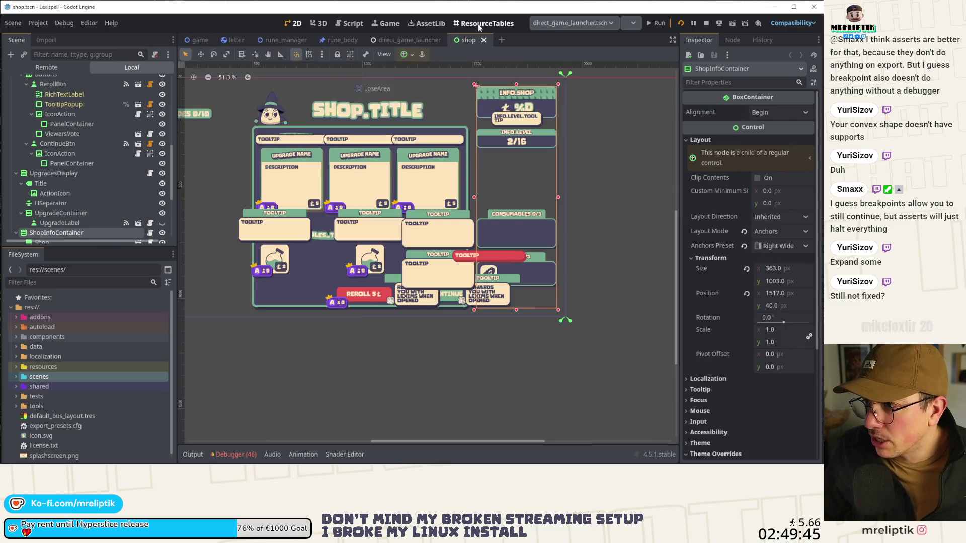
click(293, 23)
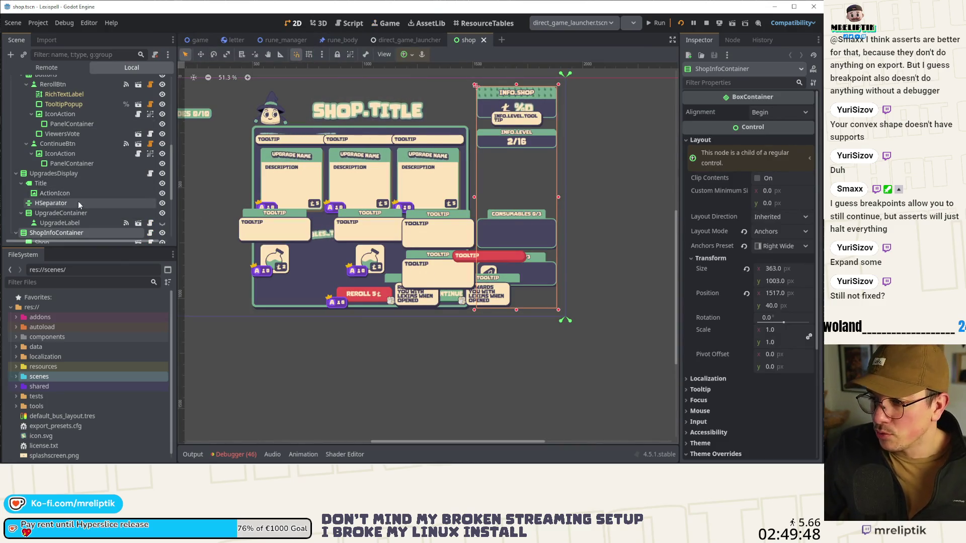
scroll(74, 187, up, 10)
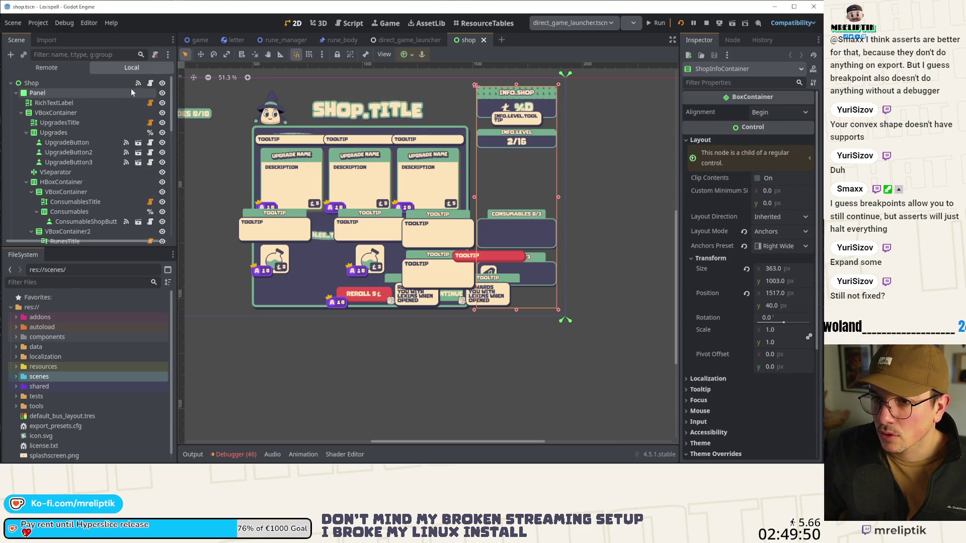
click(150, 84)
scroll(516, 233, down, 5)
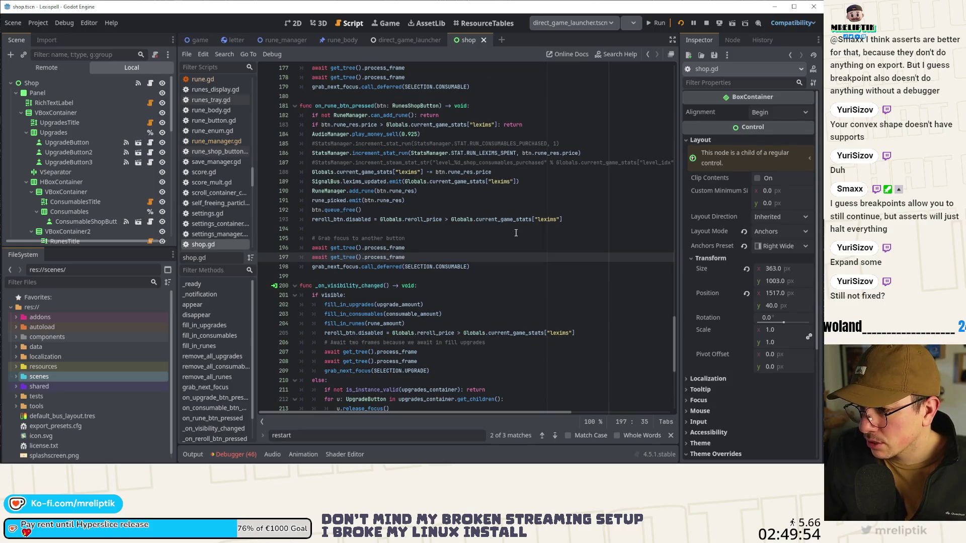
Trace rune_picked and add_rune into rune_manager.gd, then return to the game.tscn tab.
double_click(334, 201)
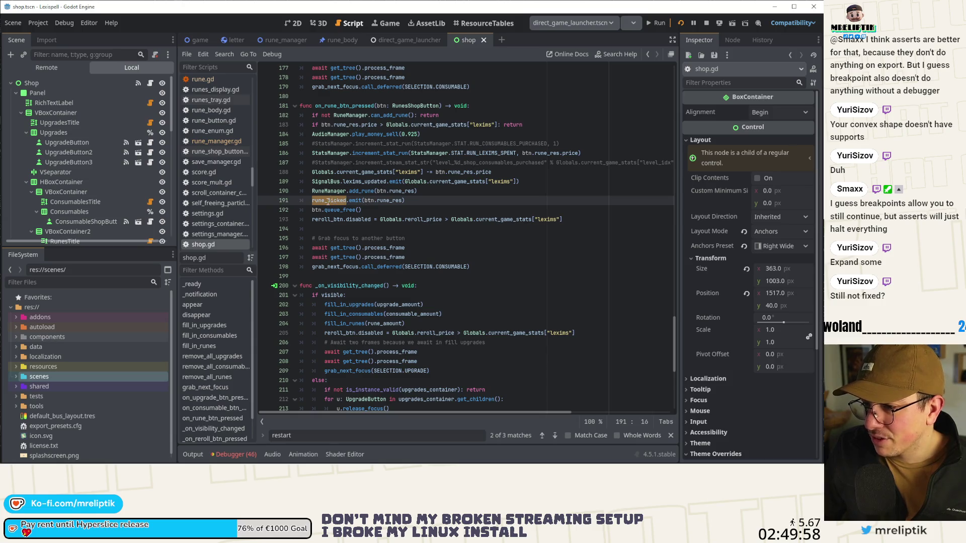
double_click(372, 190)
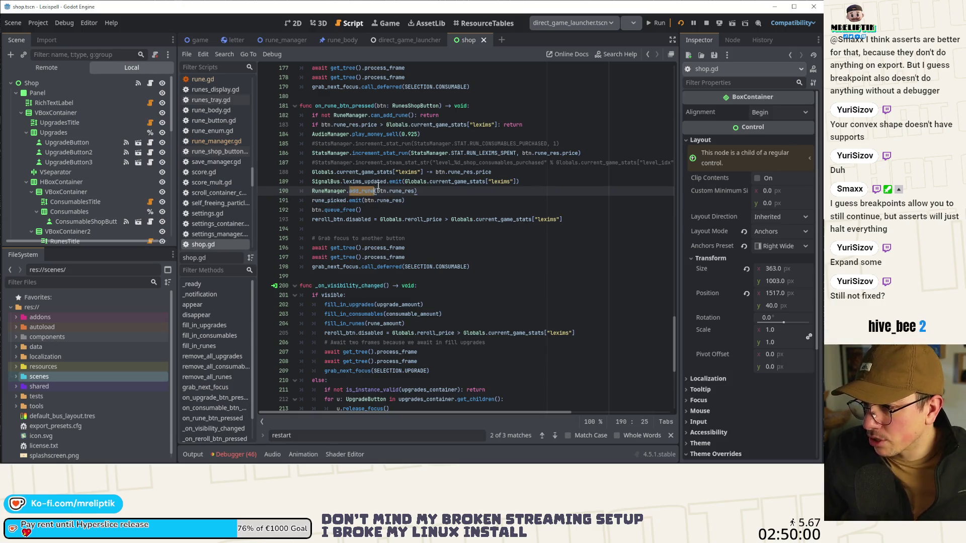
ctrl+click(362, 193)
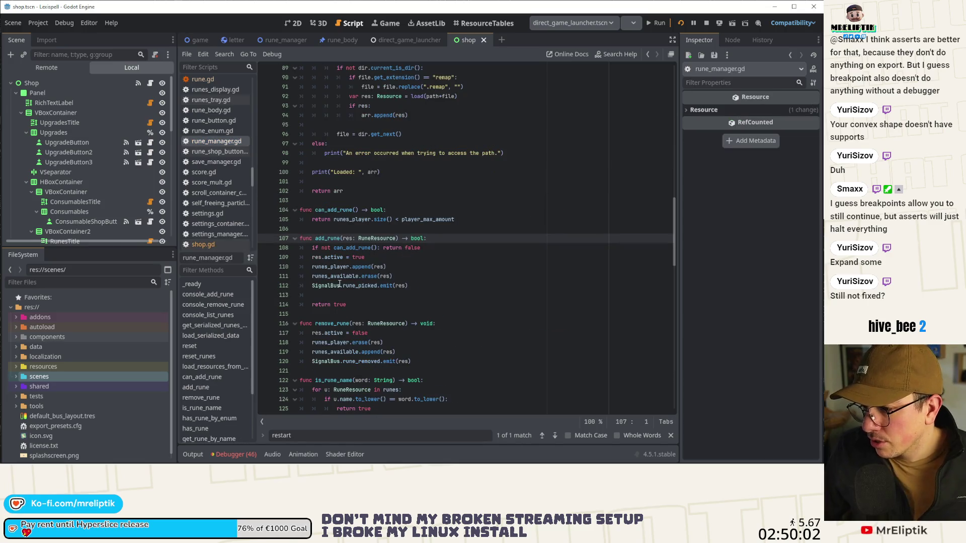
double_click(360, 285)
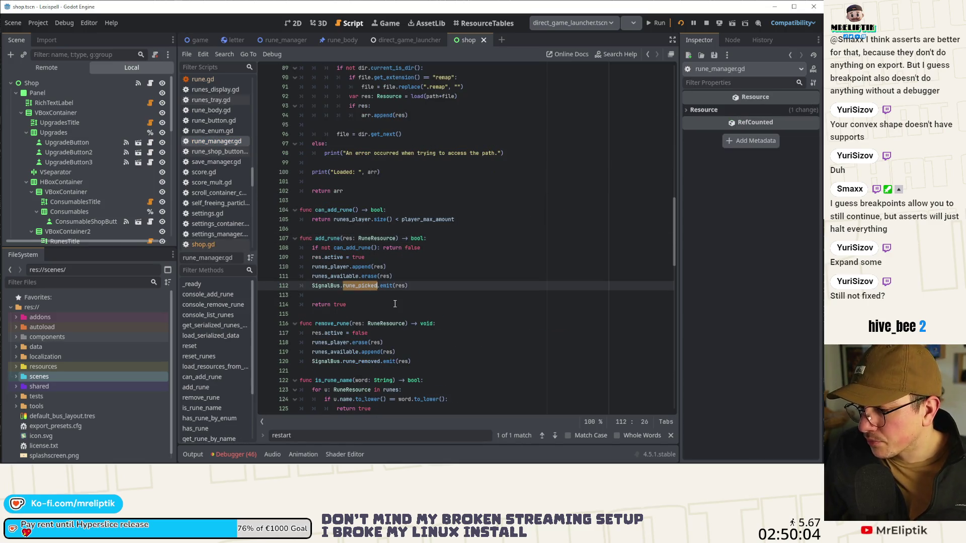
click(196, 42)
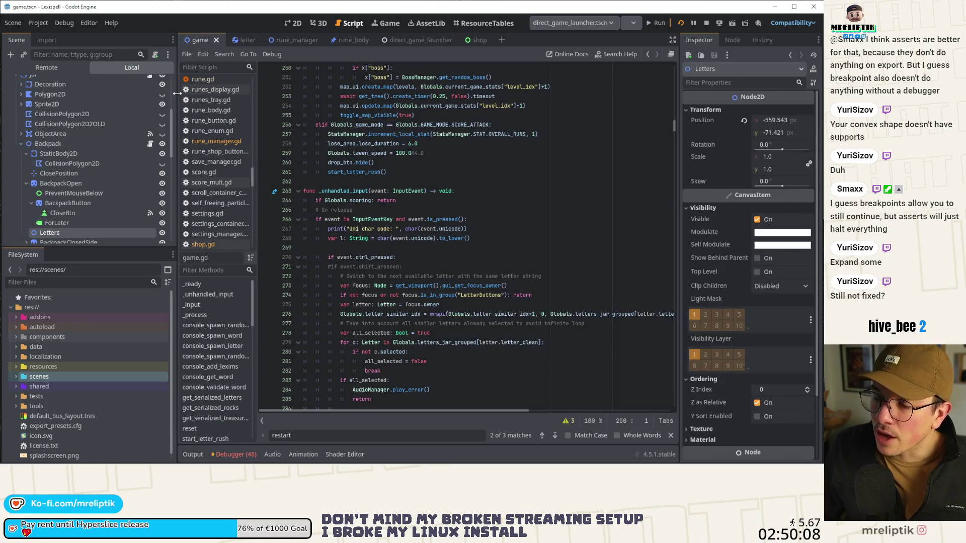
scroll(152, 101, up, 5)
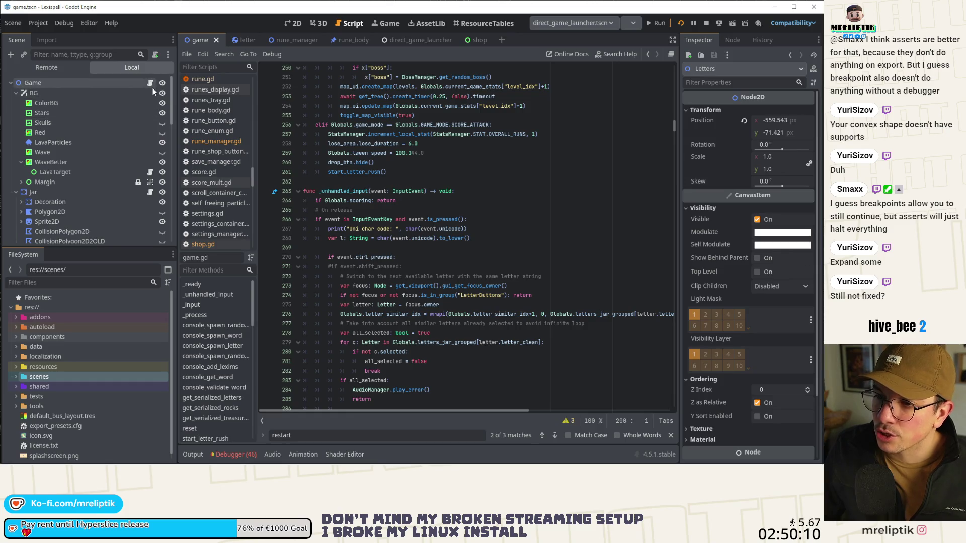